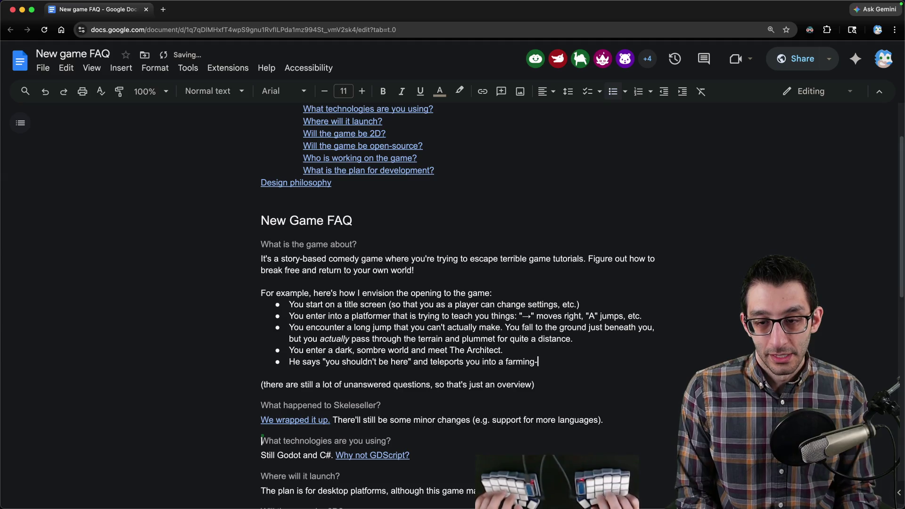
pyautogui.write('simulator game.')
# - Add the bullet about breaking games to discover this world and remove the unanswered-questions note
pyautogui.press('Return')
pyautogui.write('You work your way through games in')
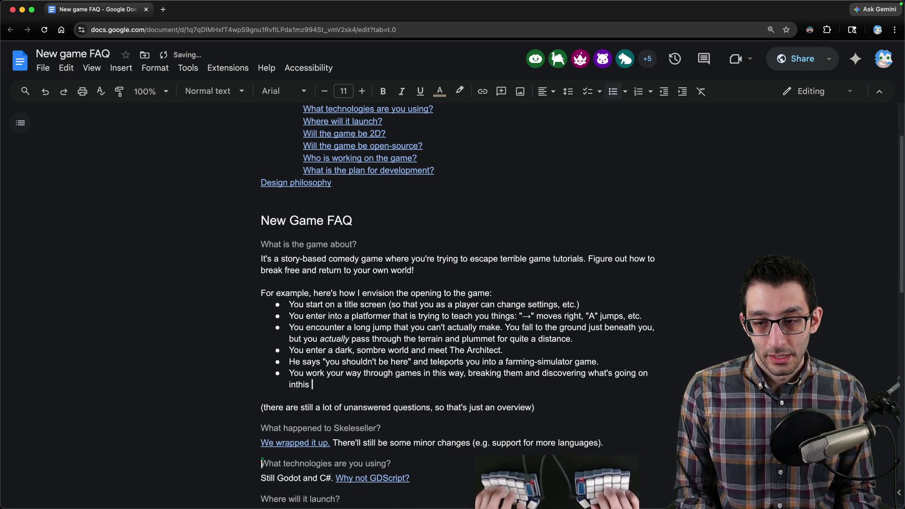
pyautogui.write('this')
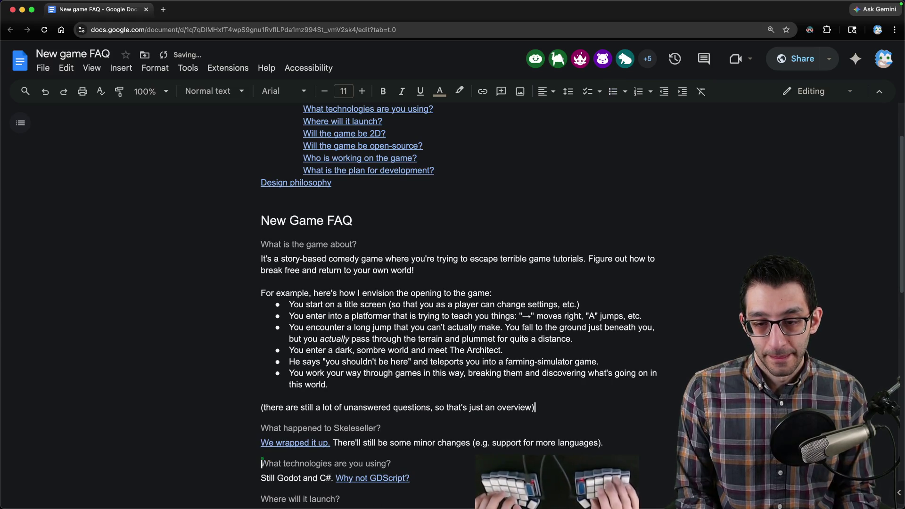
pyautogui.press('super+shift+Left')
pyautogui.press('BackSpace')
pyautogui.press('BackSpace')
pyautogui.press('BackSpace')
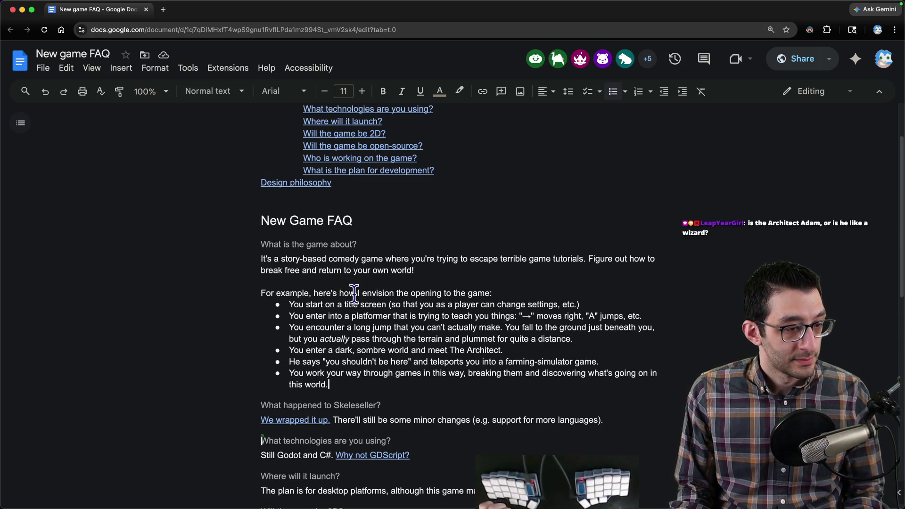
# - Switch to the browser and start a 'banjo kazooie' search in a new tab
pyautogui.press('super+Tab')
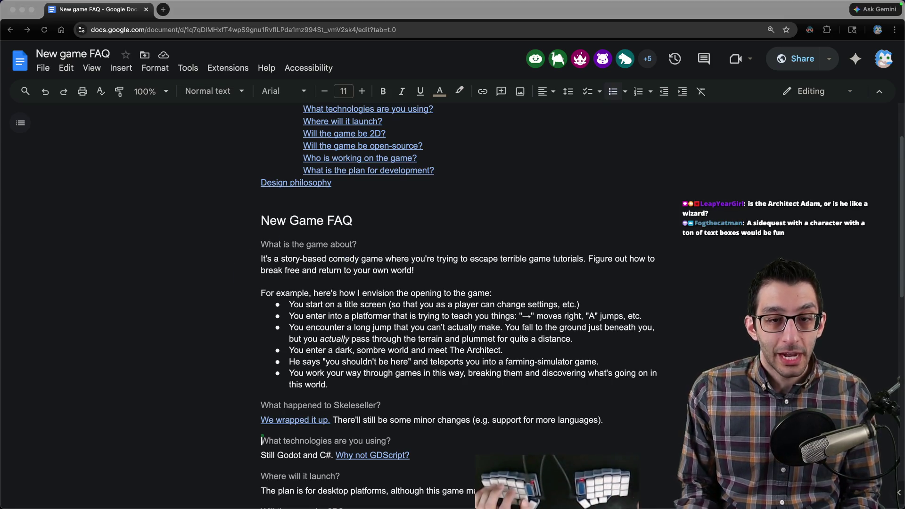
pyautogui.hotkey('ctrl', 't')
pyautogui.write('banlk')
pyautogui.press('BackSpace')
pyautogui.press('BackSpace')
pyautogui.write('jo kazooie')
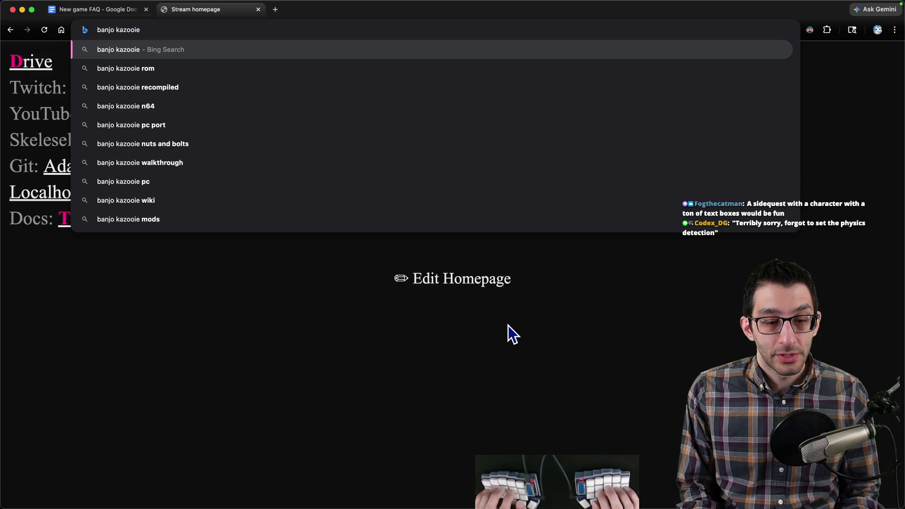
# - Search Bing for 'banjo kazooie mumbo forms' and open the Mumbo Jumbo Fandom wiki article
pyautogui.press('BackSpace')
pyautogui.press('BackSpace')
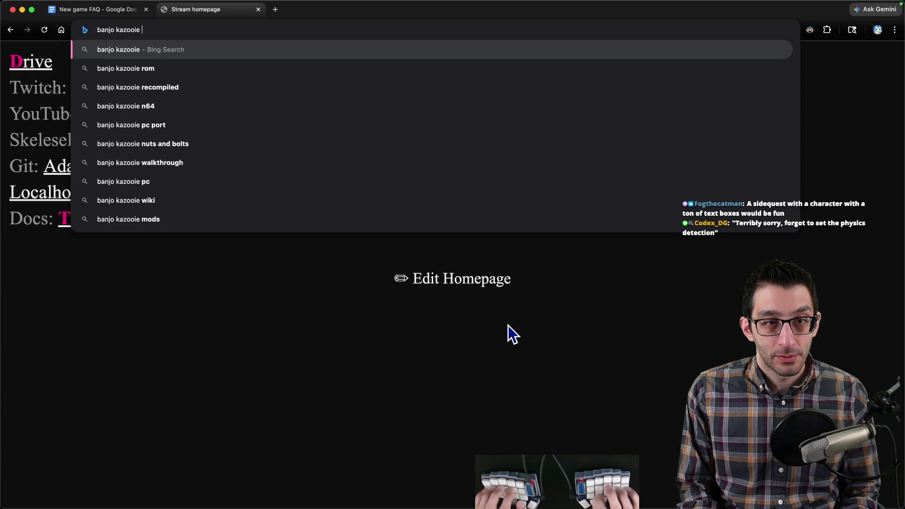
pyautogui.write('mumbo forms')
pyautogui.press('Return')
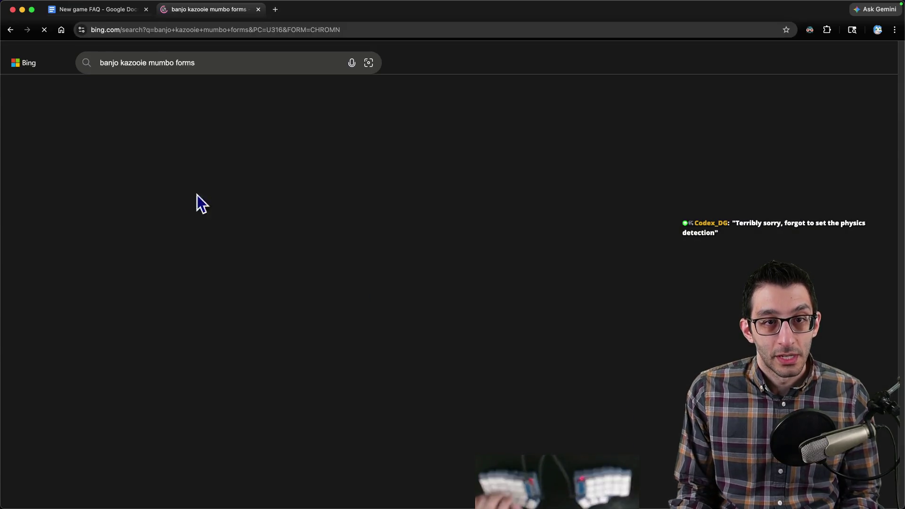
pyautogui.scroll(-5, 220, 198)
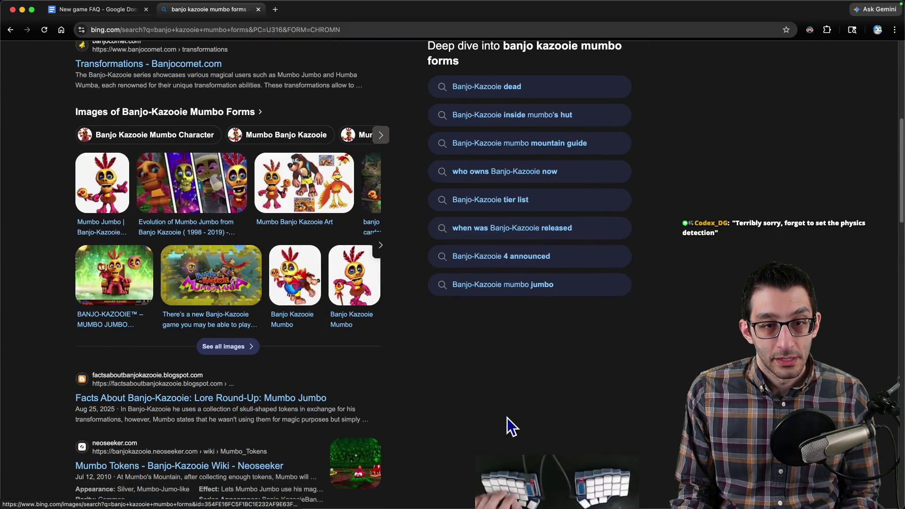
pyautogui.scroll(-4, 503, 411)
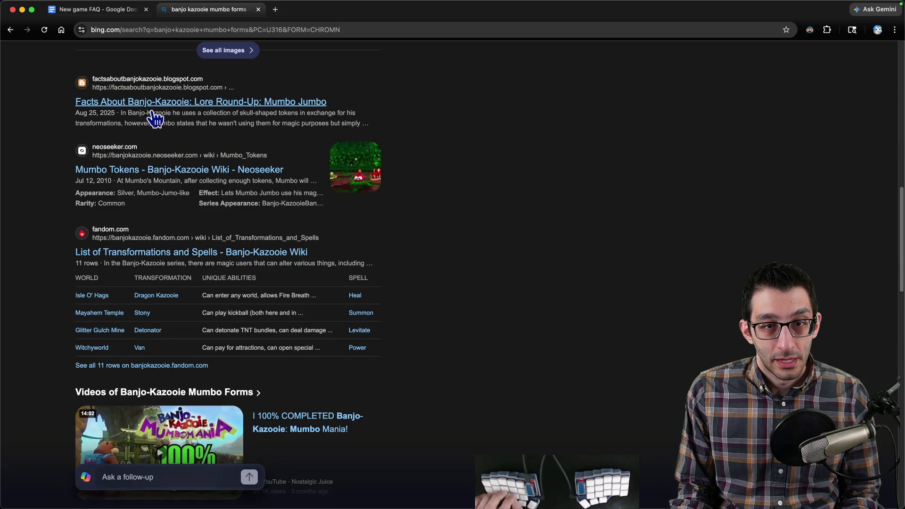
pyautogui.scroll(10, 213, 177)
pyautogui.click(180, 183)
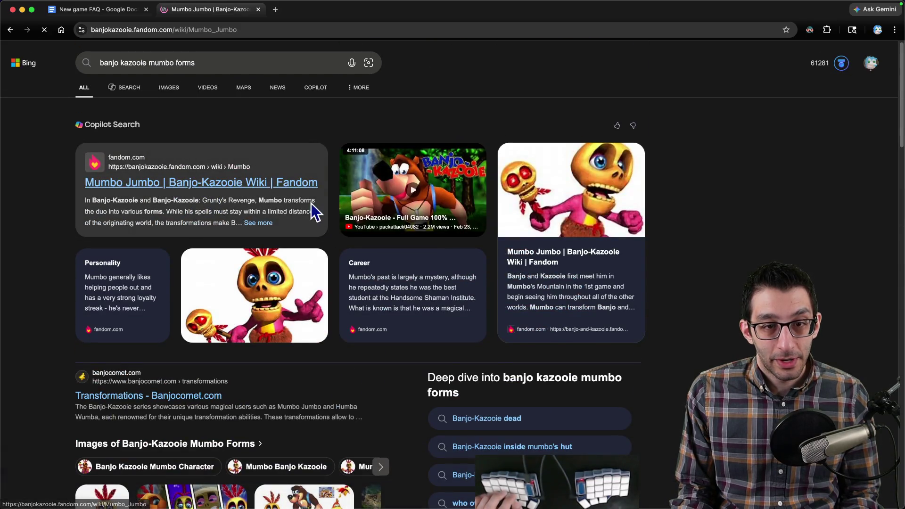
pyautogui.scroll(-10, 318, 212)
pyautogui.scroll(-5, 322, 209)
pyautogui.scroll(-5, 324, 216)
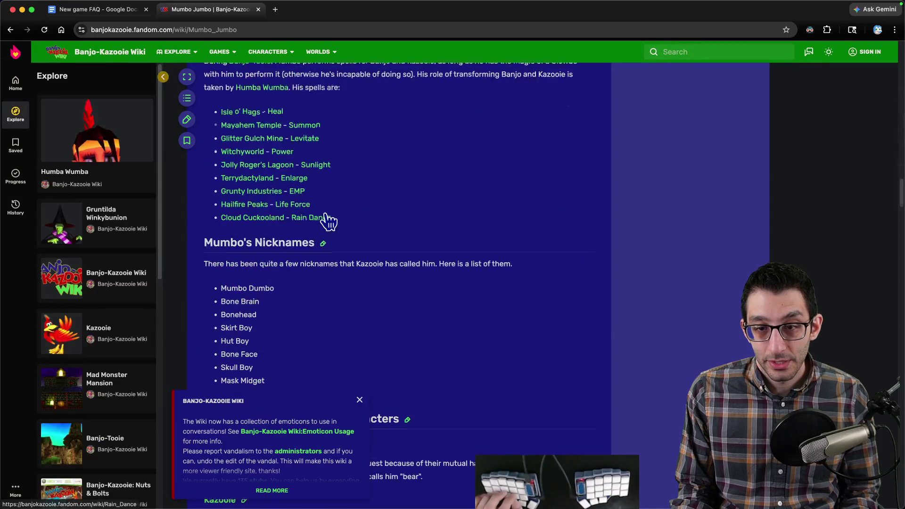
pyautogui.scroll(5, 327, 212)
pyautogui.scroll(-10, 328, 213)
pyautogui.scroll(-10, 328, 210)
pyautogui.scroll(-5, 329, 211)
pyautogui.scroll(-5, 328, 211)
pyautogui.scroll(-5, 328, 209)
pyautogui.scroll(3, 326, 209)
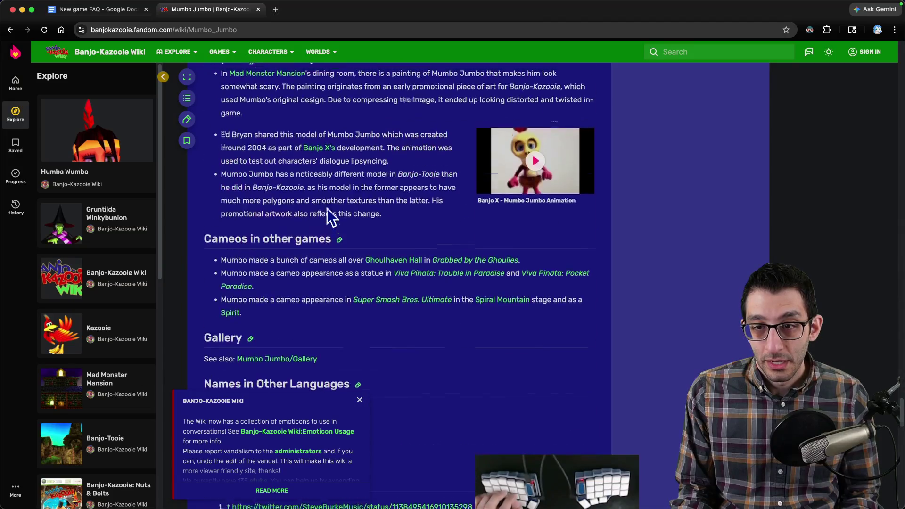
pyautogui.scroll(5, 328, 210)
# - Find 'transform' in the Mumbo Jumbo article (27 matches) and dismiss the wiki notice
pyautogui.press('cmd+f')
pyautogui.write('transform')
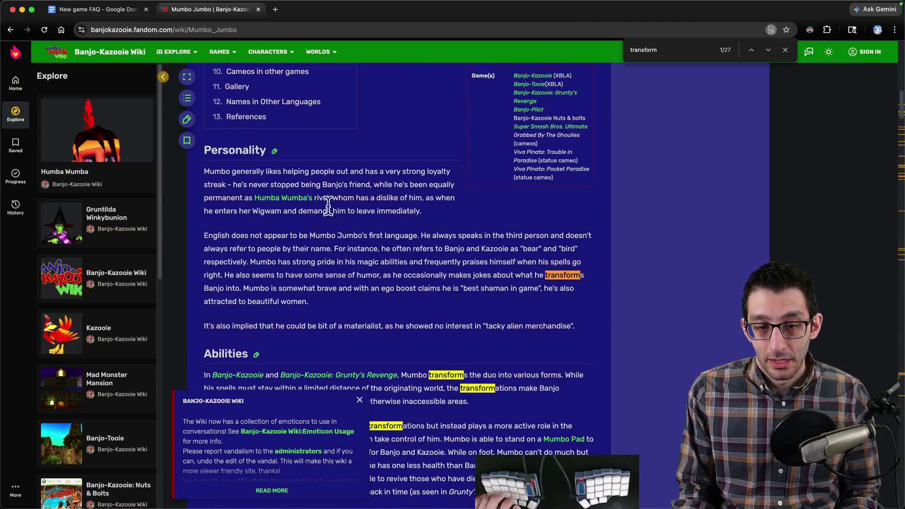
pyautogui.scroll(-3, 346, 283)
pyautogui.click(361, 401)
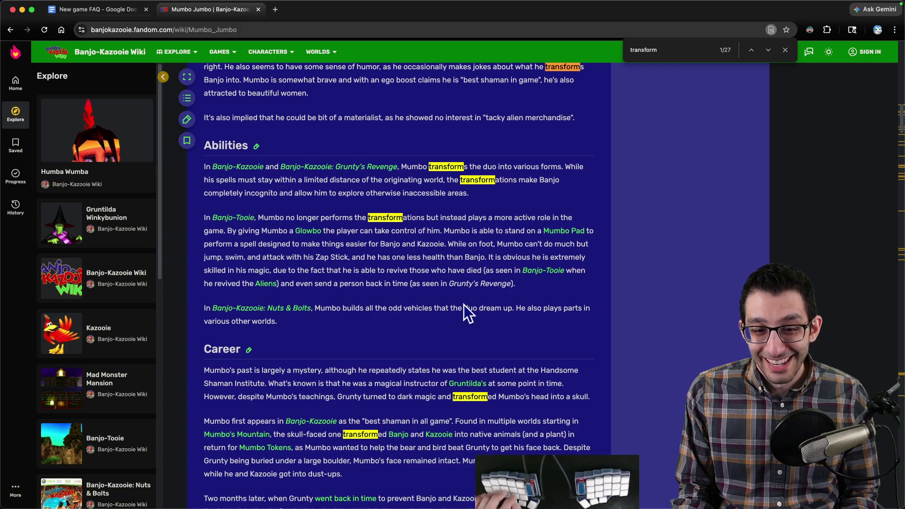
pyautogui.scroll(-3, 456, 304)
pyautogui.scroll(-2, 442, 308)
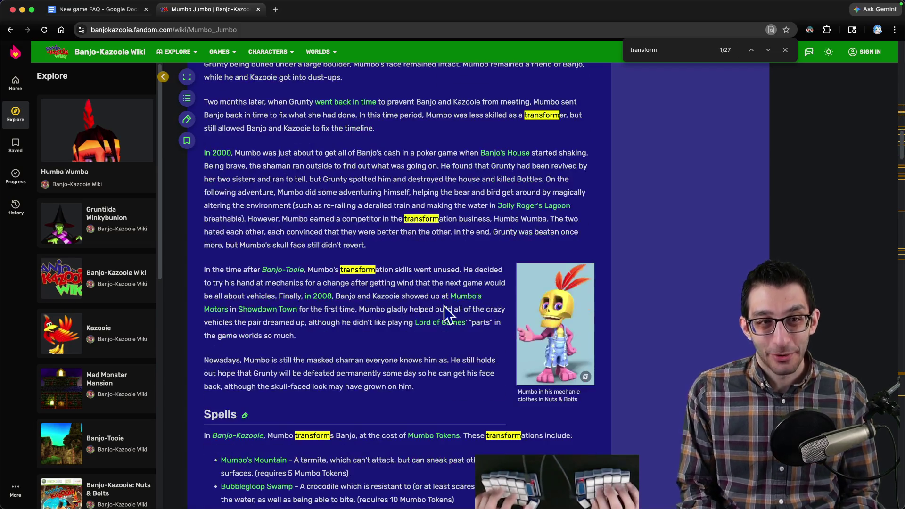
pyautogui.press('super+l')
pyautogui.write('ba')
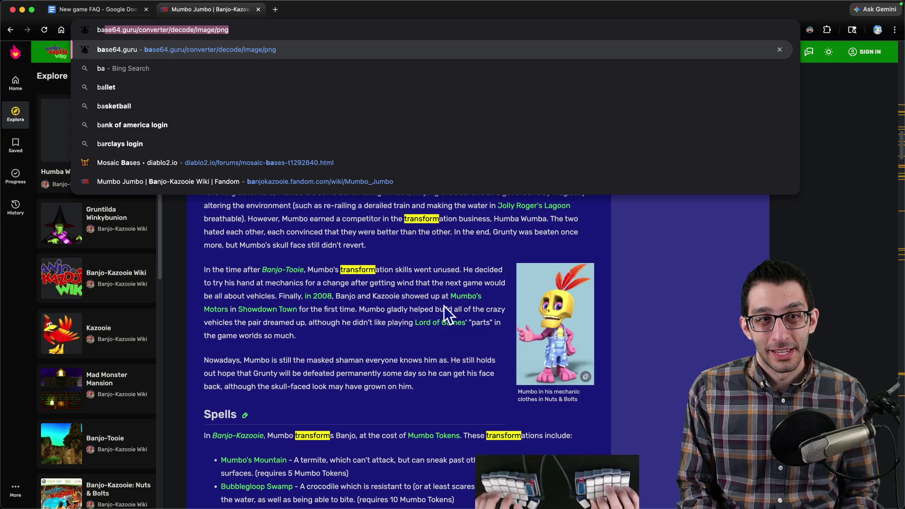
pyautogui.write('njo kazooie croco')
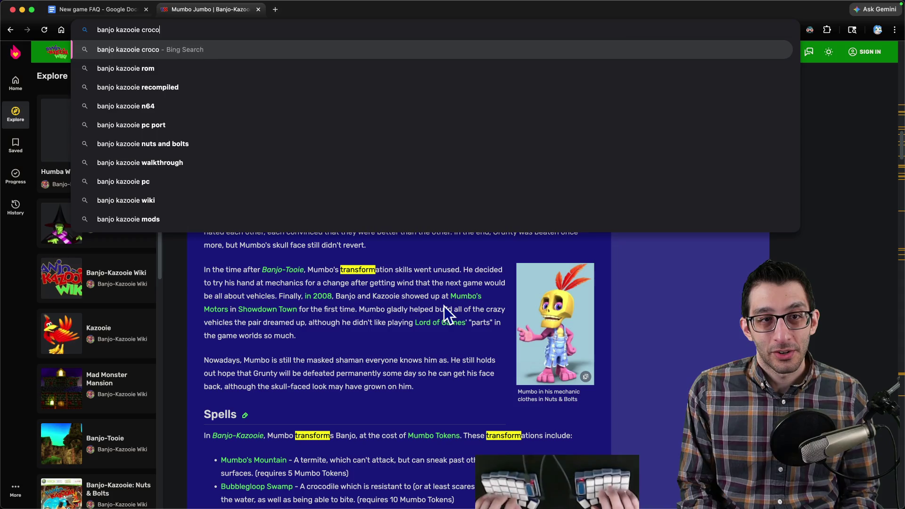
pyautogui.write('d')
pyautogui.write('orm')
# - Search 'banjo kazooie crocodile form' and show its image results
pyautogui.press('Return')
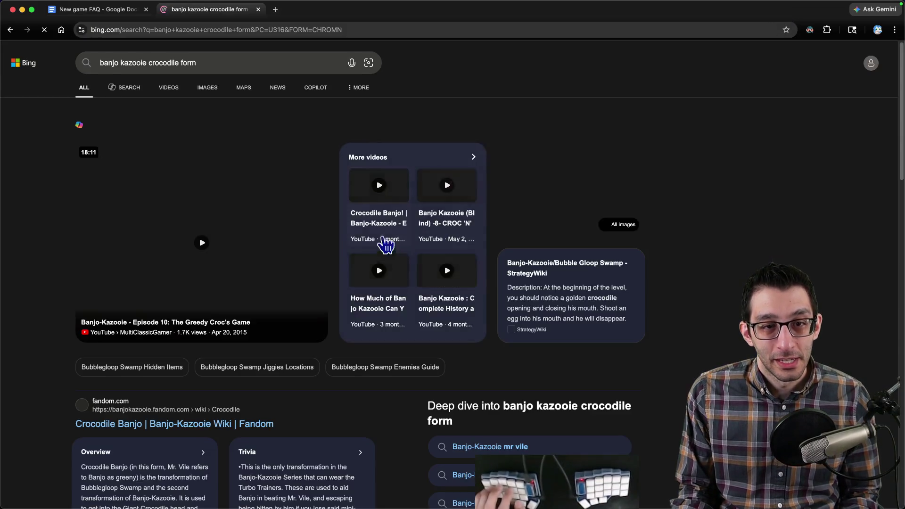
pyautogui.click(209, 92)
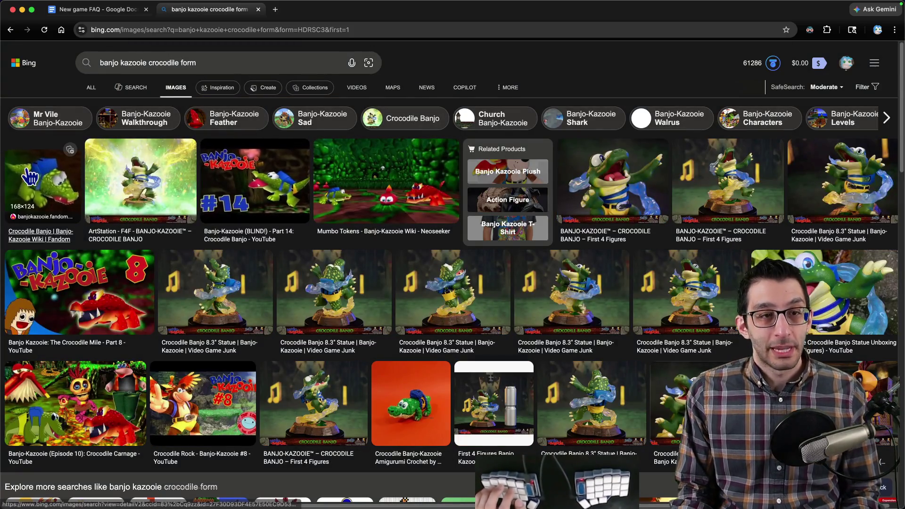
# - Search just 'banjo kazooie' in a new tab and show its image results
pyautogui.doubleClick(139, 62)
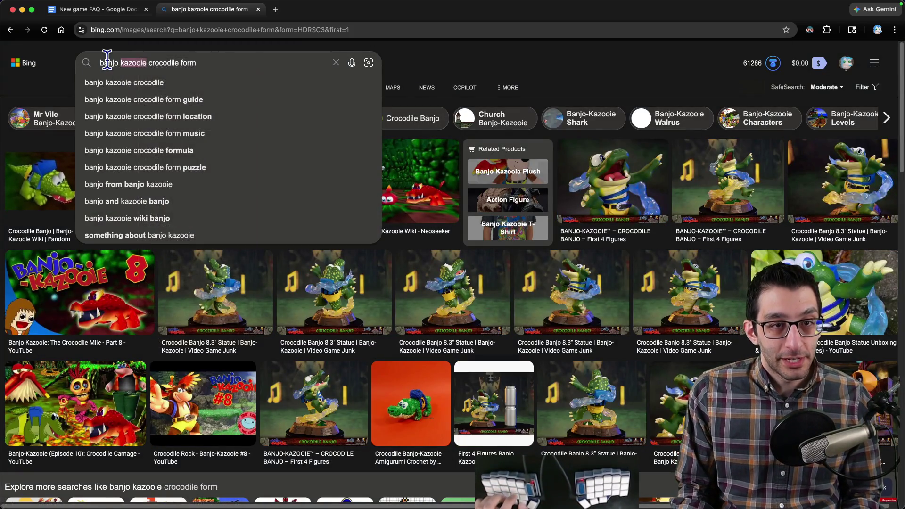
pyautogui.press('super+c')
pyautogui.press('super+t')
pyautogui.press('super+v')
pyautogui.press('Return')
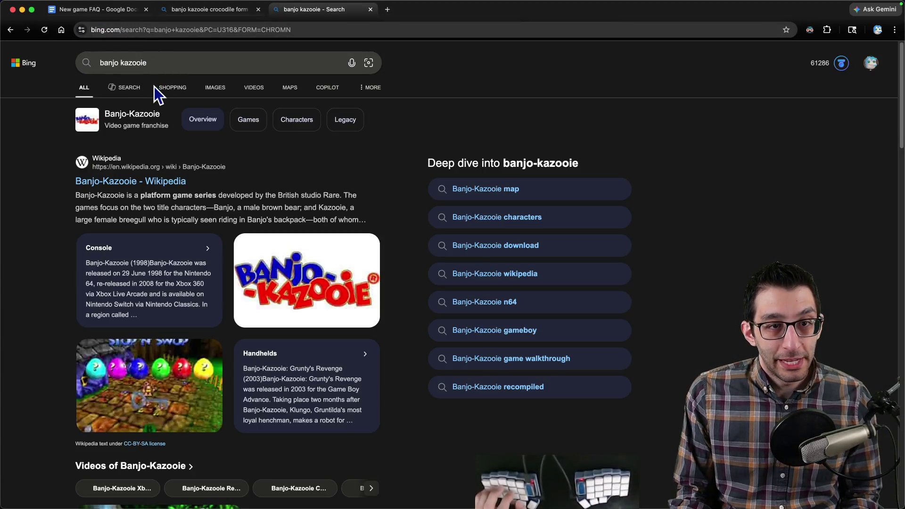
pyautogui.click(214, 89)
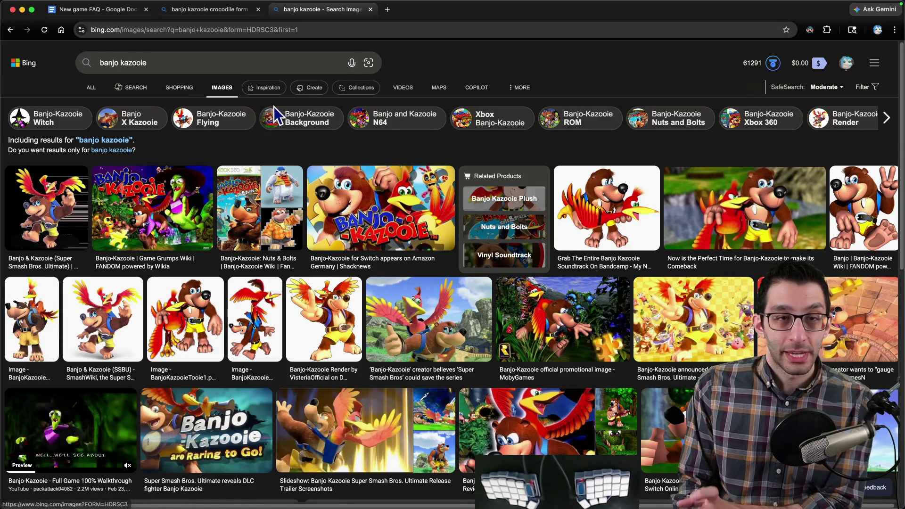
# - Return to the crocodile form results and enlarge the first Crocodile Banjo image
pyautogui.click(226, 14)
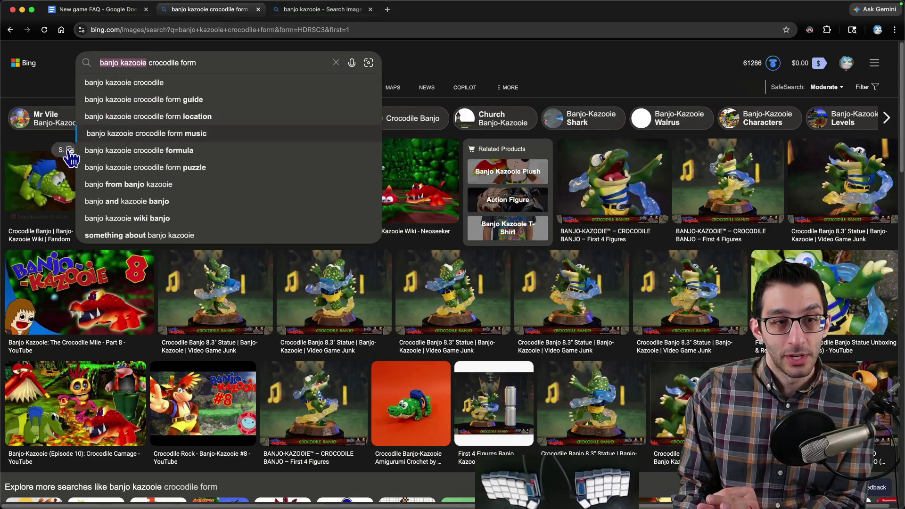
pyautogui.click(34, 177)
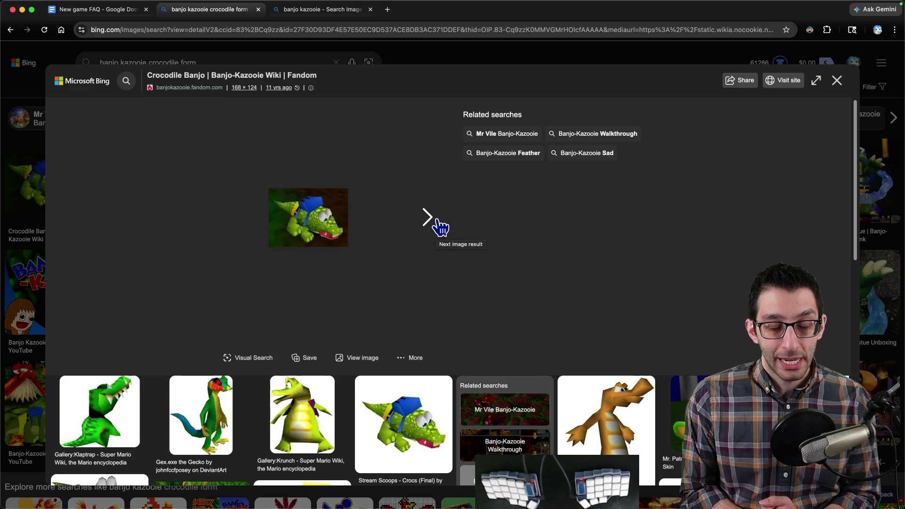
pyautogui.press('super+t')
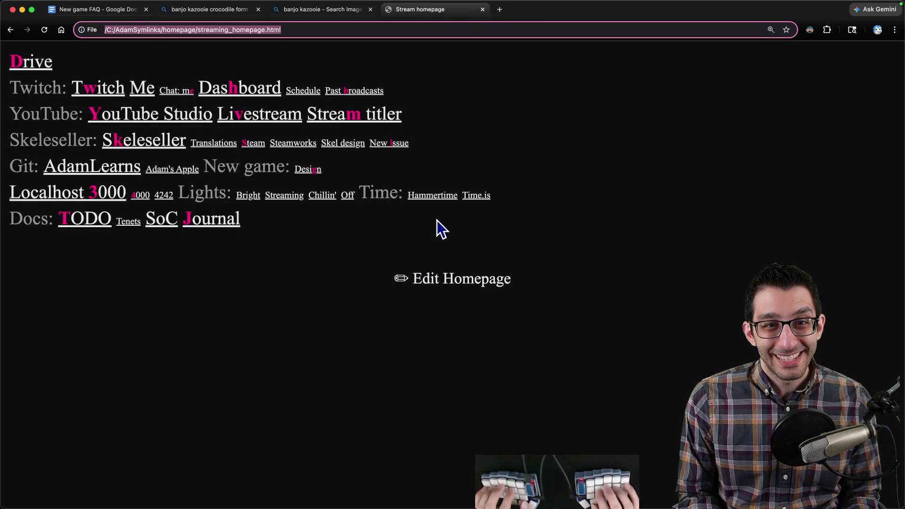
pyautogui.write('itch.')
# - Load itch.io, browse the game assets listing and open the Tiny RPG Character Asset Pack page
pyautogui.press('Return')
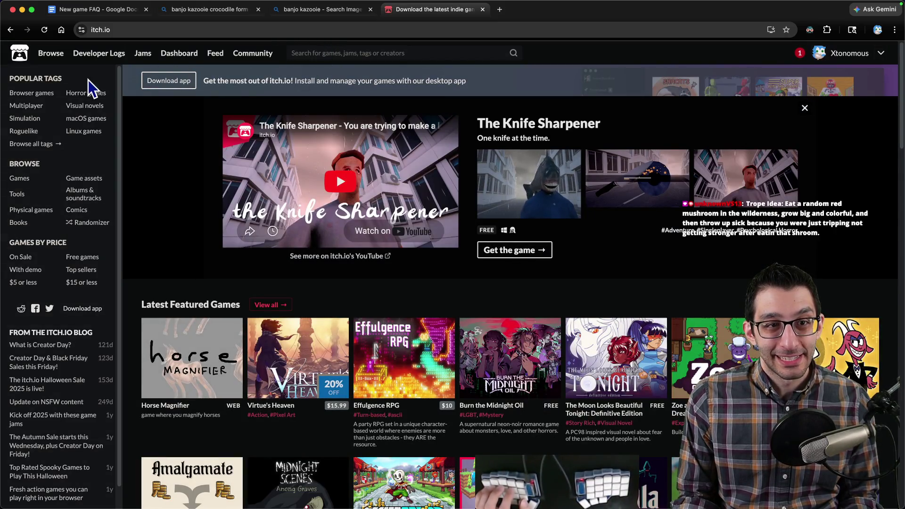
pyautogui.moveTo(51, 53)
pyautogui.click(84, 178)
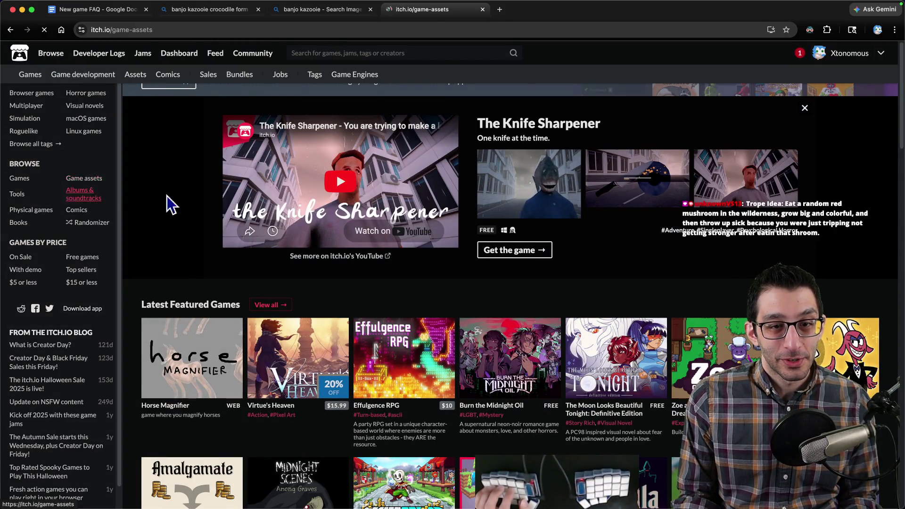
pyautogui.scroll(-2, 225, 263)
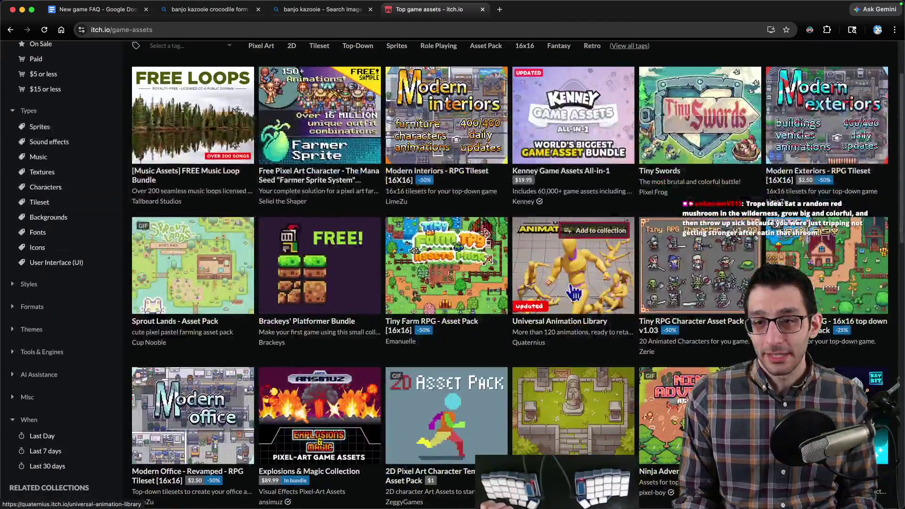
pyautogui.click(662, 281)
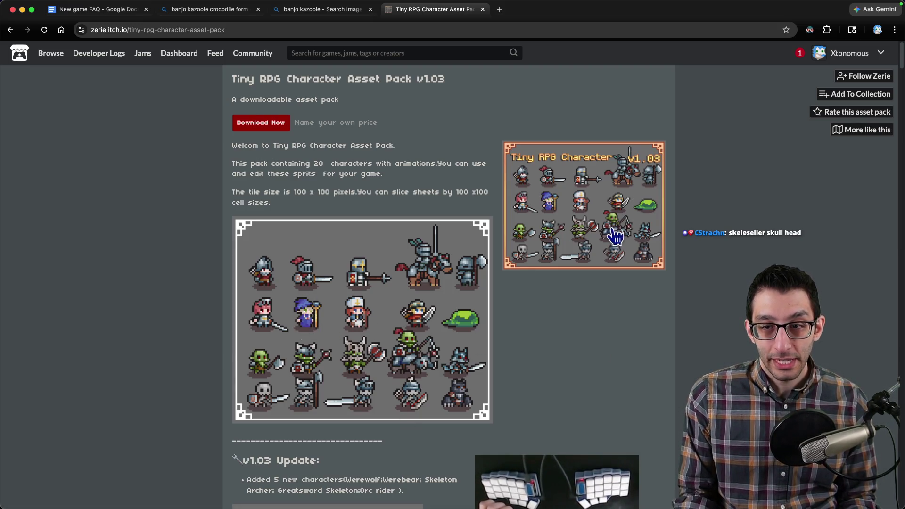
pyautogui.scroll(-5, 615, 235)
pyautogui.scroll(-5, 598, 247)
pyautogui.scroll(-1, 587, 246)
pyautogui.scroll(-3, 445, 297)
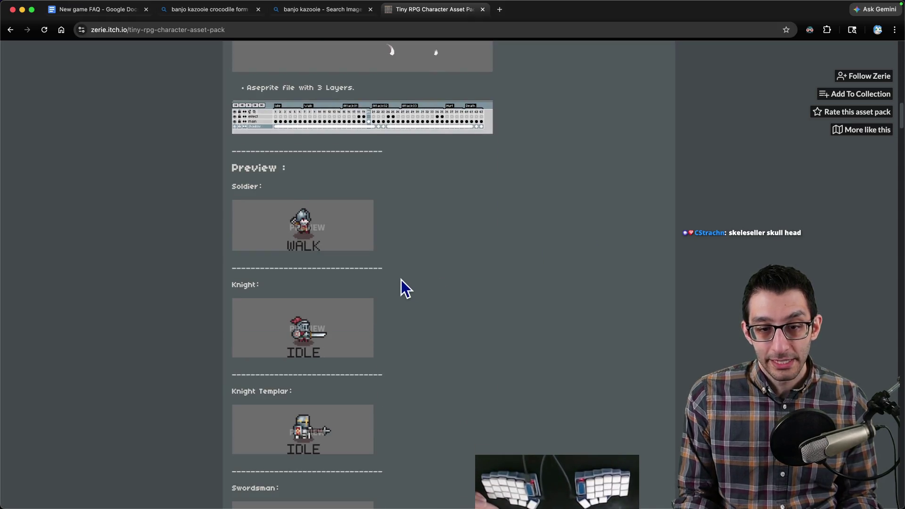
pyautogui.scroll(-3, 401, 283)
pyautogui.scroll(-5, 470, 287)
pyautogui.scroll(-1, 472, 289)
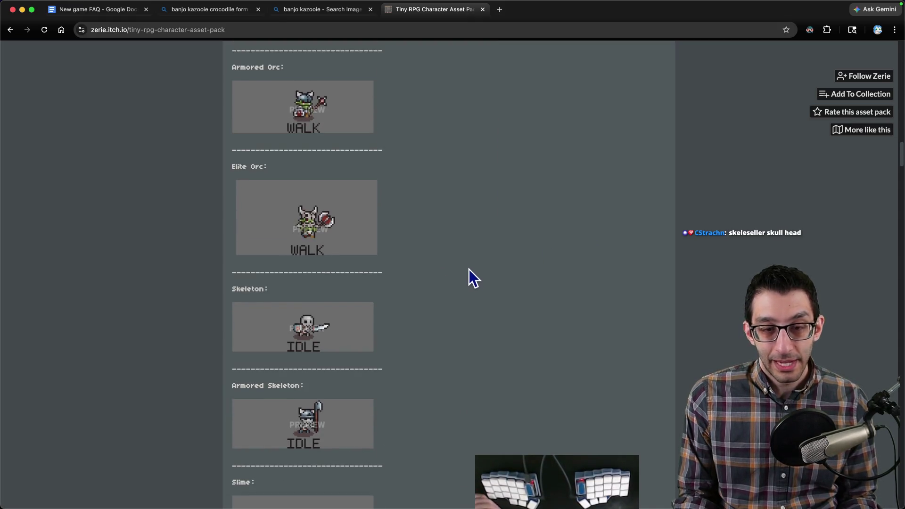
# - Review the asset pack's previews, license and downloads, then close the page
pyautogui.press('Home')
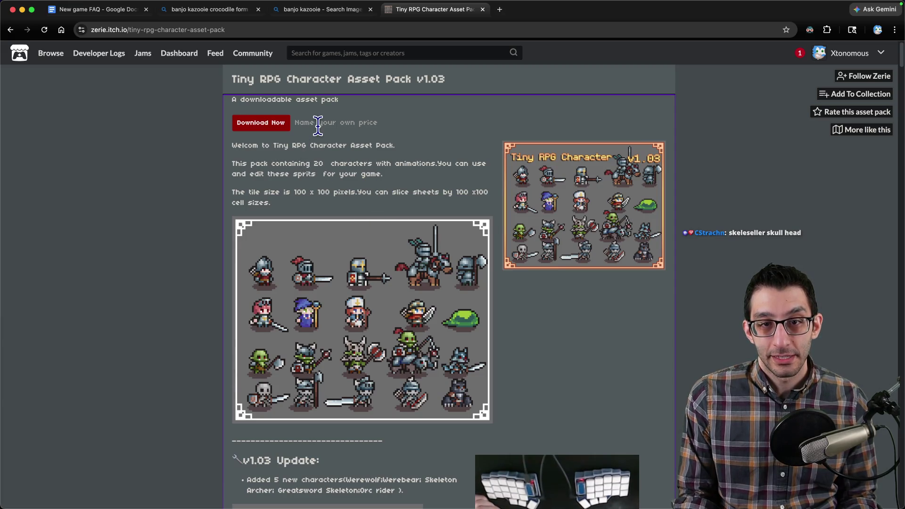
pyautogui.scroll(-5, 420, 172)
pyautogui.scroll(5, 396, 231)
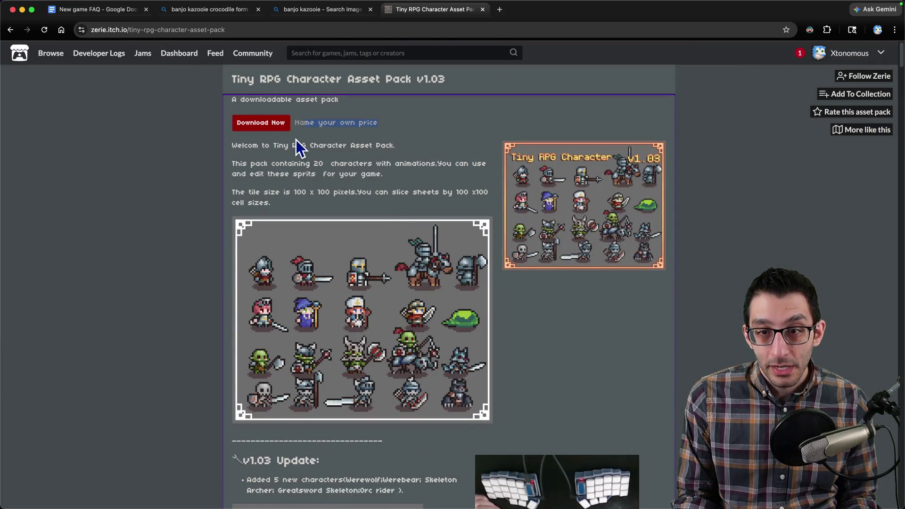
pyautogui.scroll(-3, 332, 209)
pyautogui.scroll(-5, 344, 216)
pyautogui.scroll(-5, 347, 221)
pyautogui.scroll(-5, 359, 225)
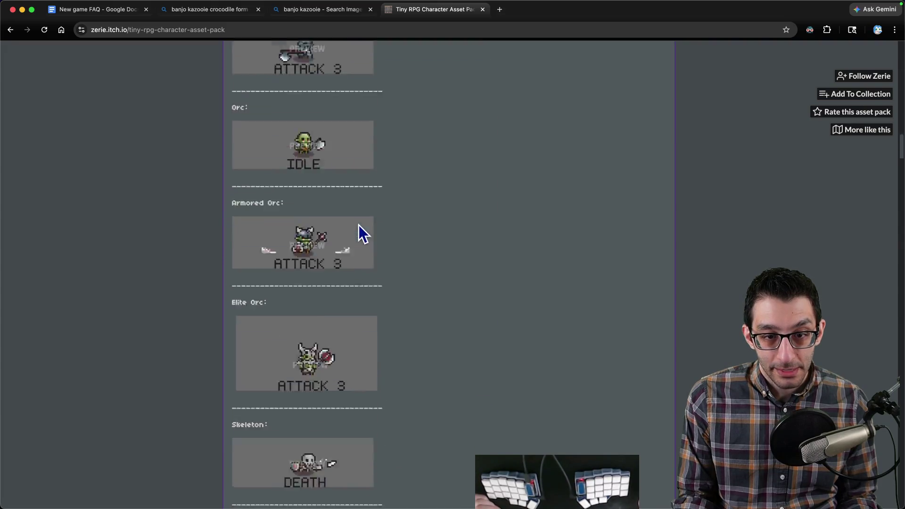
pyautogui.scroll(-5, 359, 225)
pyautogui.scroll(-5, 364, 226)
pyautogui.scroll(-5, 366, 227)
pyautogui.scroll(5, 382, 230)
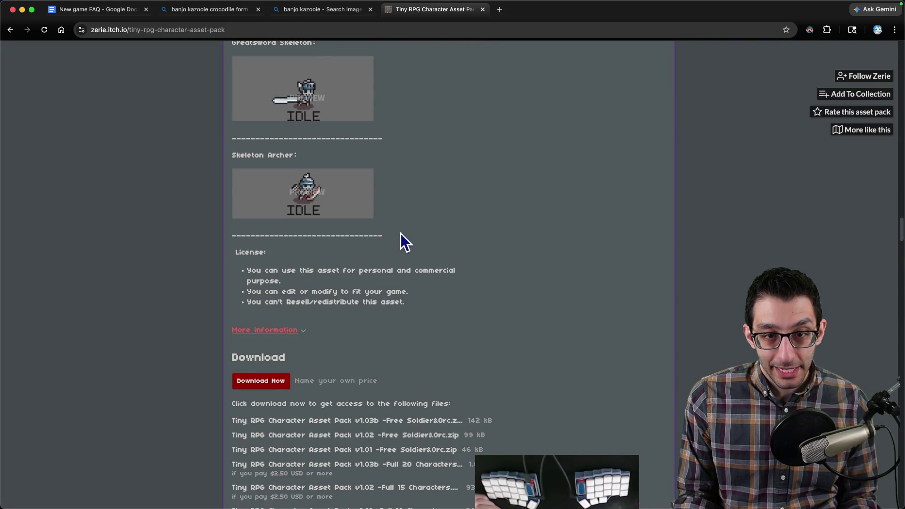
pyautogui.scroll(-3, 400, 234)
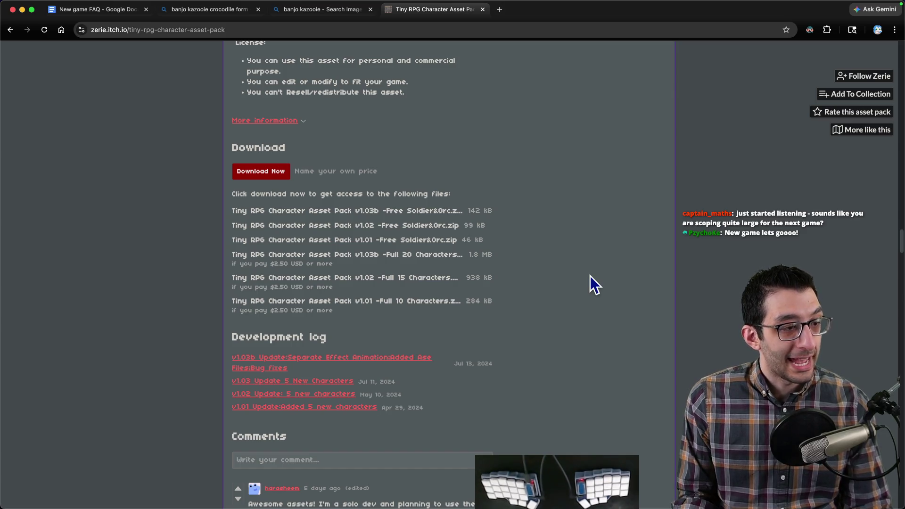
pyautogui.press('super+w')
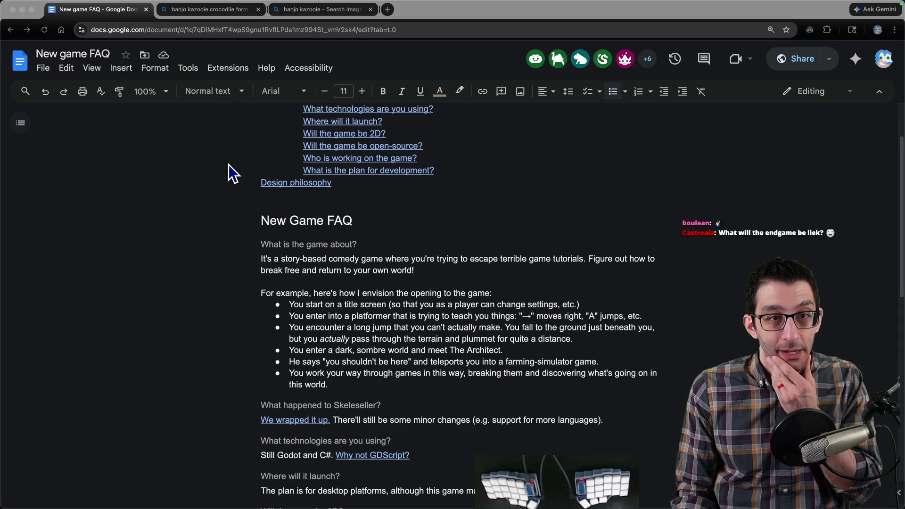
# - Close the Banjo-Kazooie search pages and the New game FAQ document tab
pyautogui.middleClick(204, 12)
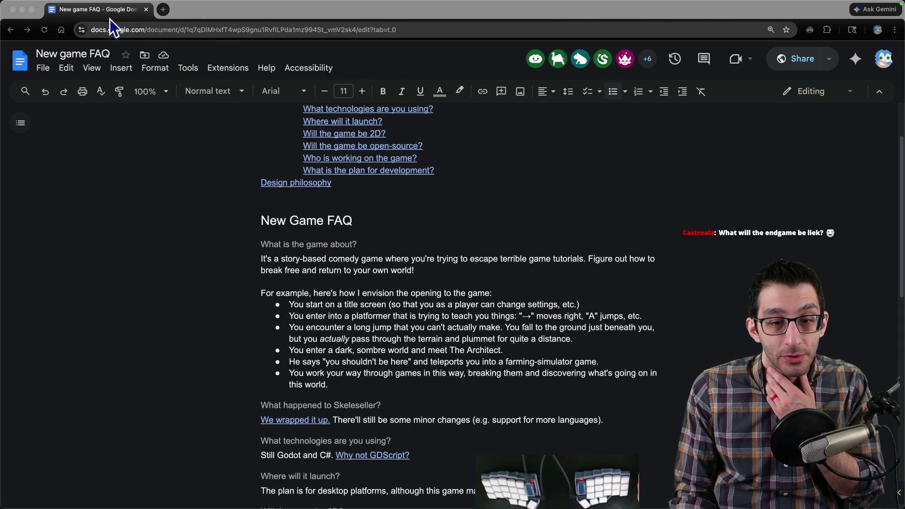
pyautogui.middleClick(89, 13)
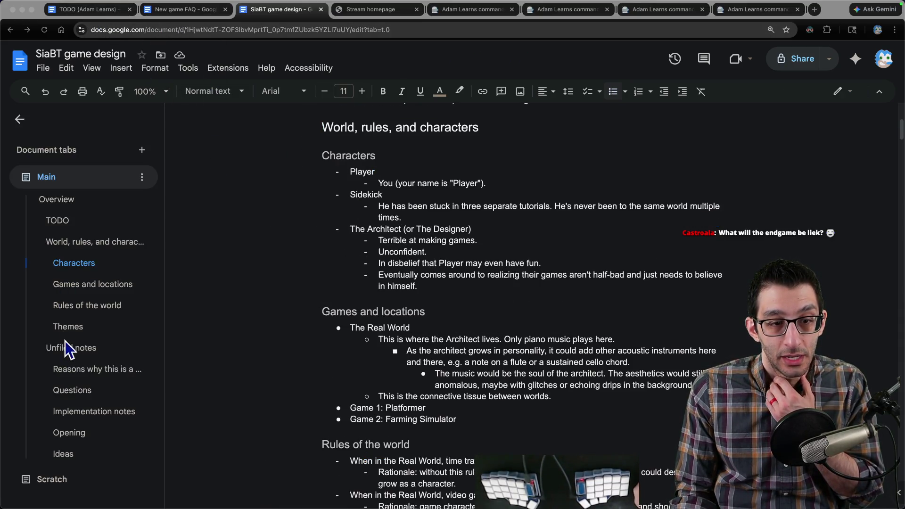
# - Jump to the SiaBT doc's Themes and review Identity, Diffidence and The Architect lacks confidence
pyautogui.click(68, 327)
pyautogui.moveTo(349, 163)
pyautogui.mouseDown()
pyautogui.moveTo(641, 353)
pyautogui.moveTo(683, 347)
pyautogui.mouseUp()
pyautogui.moveTo(351, 161); pyautogui.dragTo(453, 158)
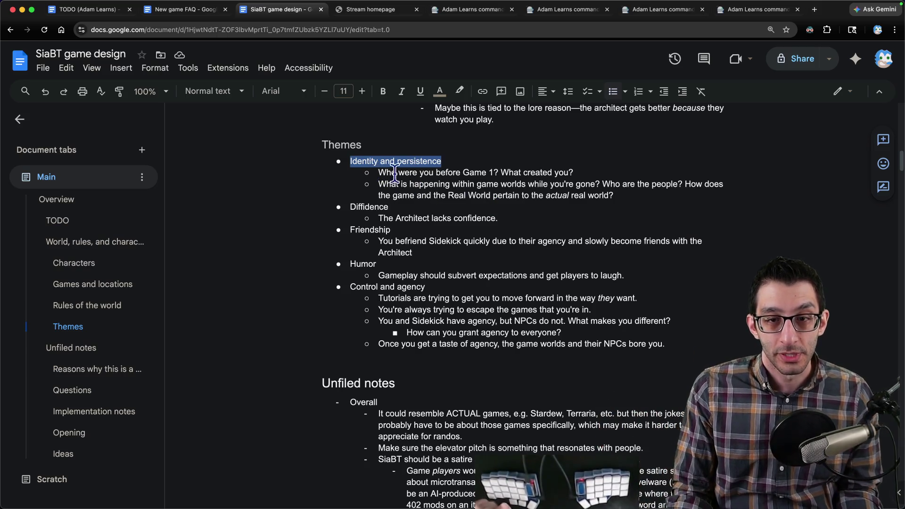
pyautogui.moveTo(350, 207)
pyautogui.mouseDown()
pyautogui.moveTo(542, 219)
pyautogui.moveTo(308, 208)
pyautogui.mouseUp()
pyautogui.moveTo(378, 218); pyautogui.dragTo(498, 218)
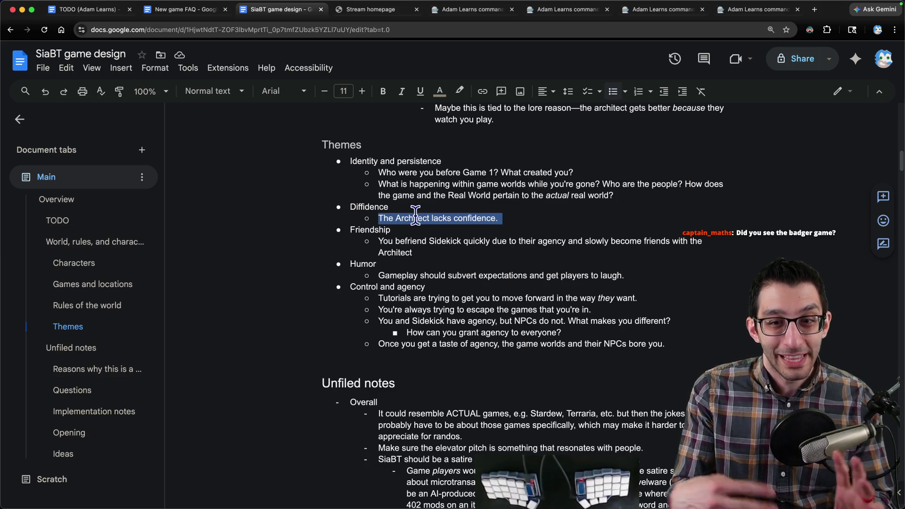
pyautogui.scroll(-2, 416, 216)
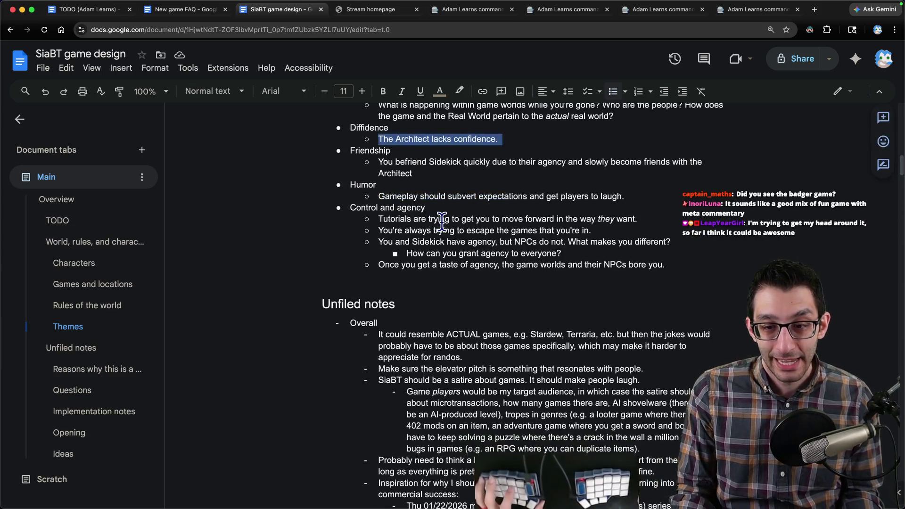
# - Search the document for 'archi' to find mentions of the Architect
pyautogui.click(442, 222)
pyautogui.hotkey('ctrl', 'f')
pyautogui.write('archi')
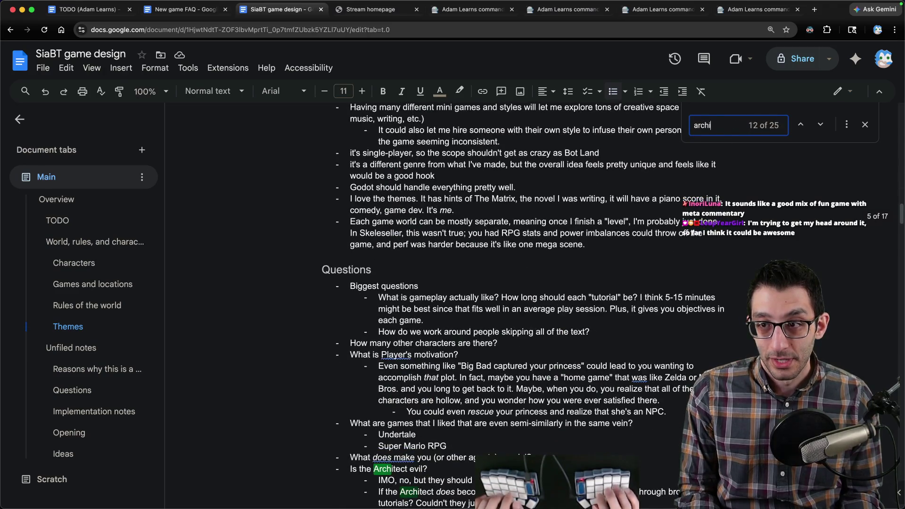
# - Under the first Idea, add a sub-point that the Architect can embrace making unintentionally fun games
pyautogui.press('Return')
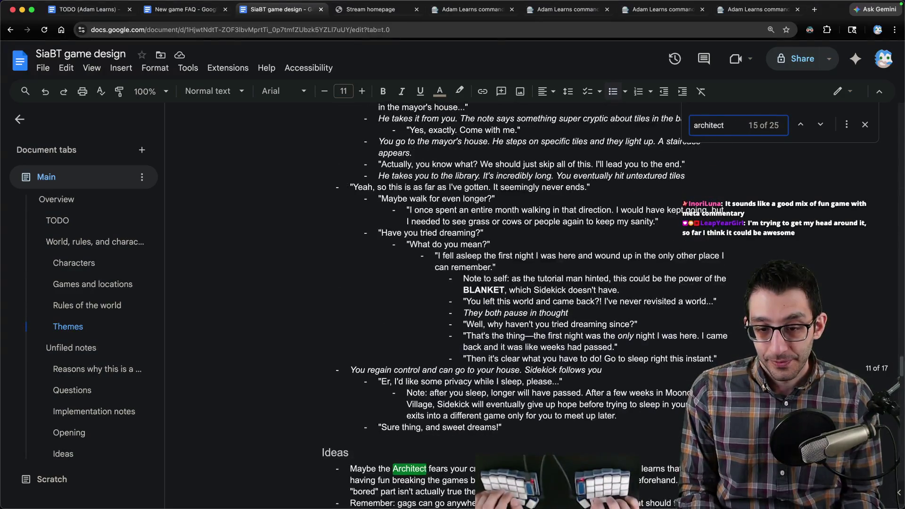
pyautogui.press('Escape')
pyautogui.scroll(-3, 445, 229)
pyautogui.click(607, 299)
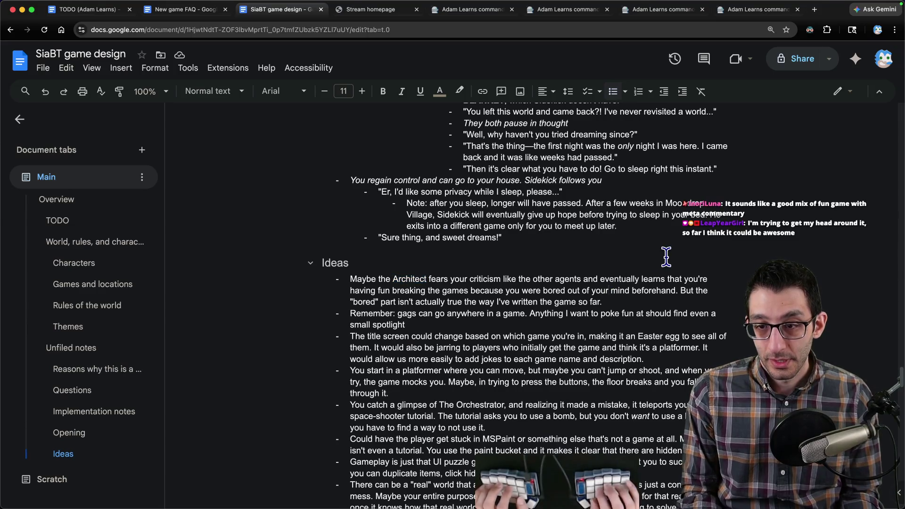
pyautogui.press('Return')
pyautogui.press('Tab')
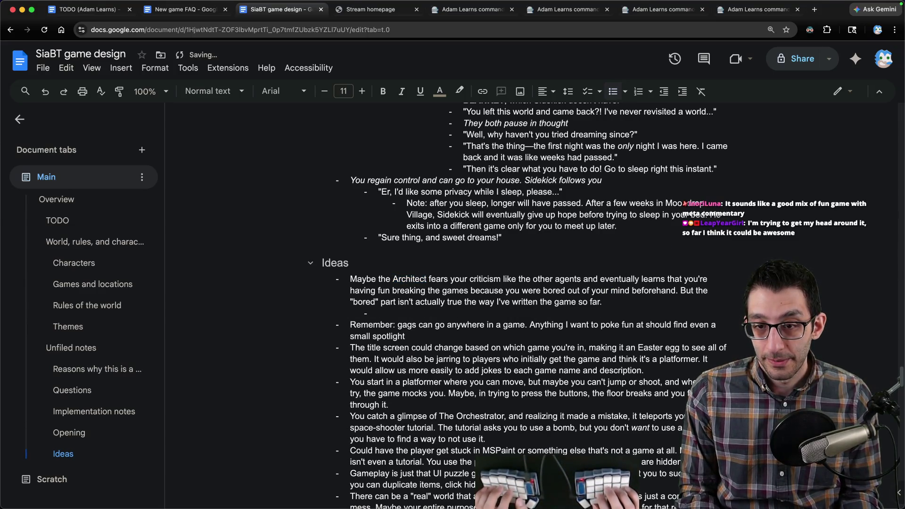
pyautogui.write("The architect can embrace that they're making fun games even if they're unintentionally fun")
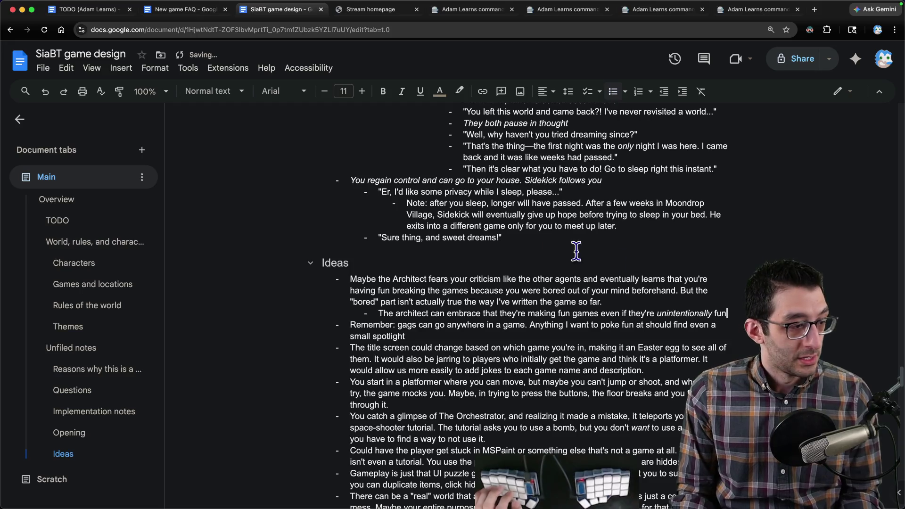
pyautogui.click(78, 347)
pyautogui.scroll(1, 285, 254)
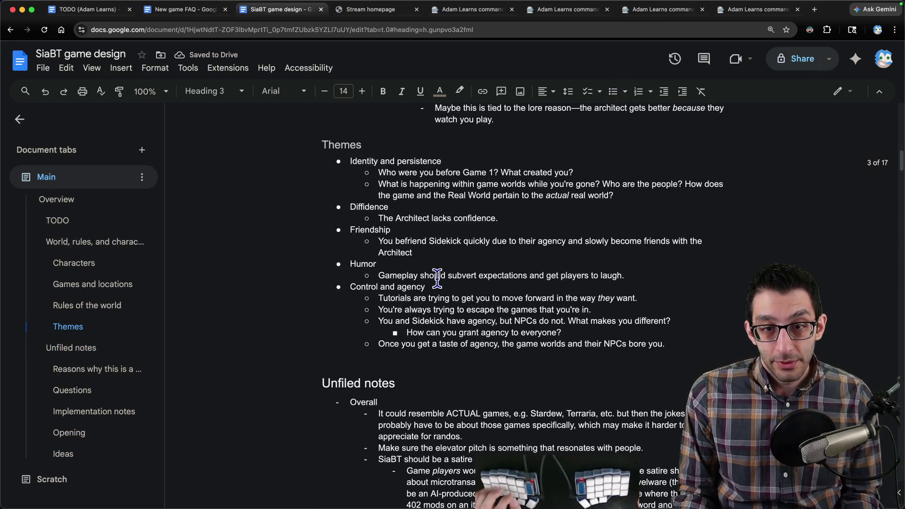
pyautogui.moveTo(349, 230)
pyautogui.mouseDown()
pyautogui.moveTo(405, 255)
pyautogui.moveTo(313, 231)
pyautogui.mouseUp()
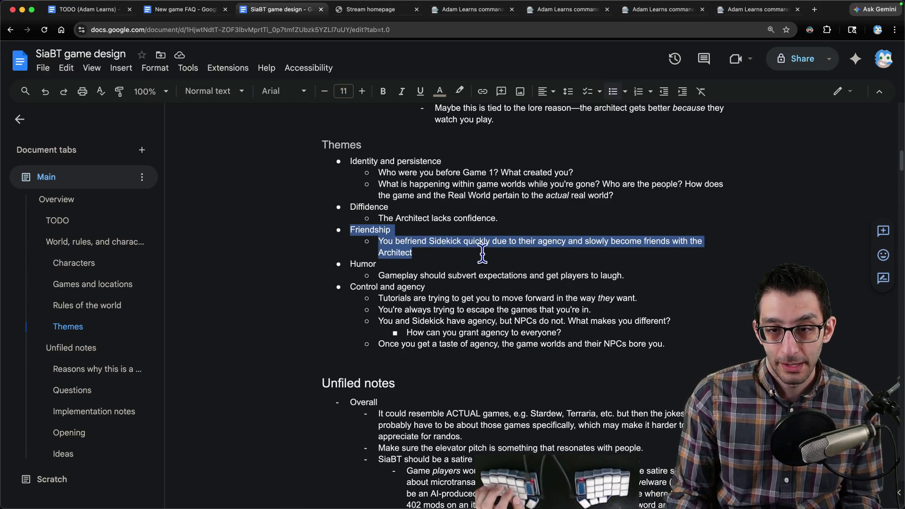
# - Review the Humor and Control and agency themes
pyautogui.moveTo(646, 275); pyautogui.dragTo(346, 263)
pyautogui.doubleClick(359, 285)
pyautogui.hotkey('shift', 'Down')
pyautogui.hotkey('shift', 'Down')
pyautogui.hotkey('shift', 'Down')
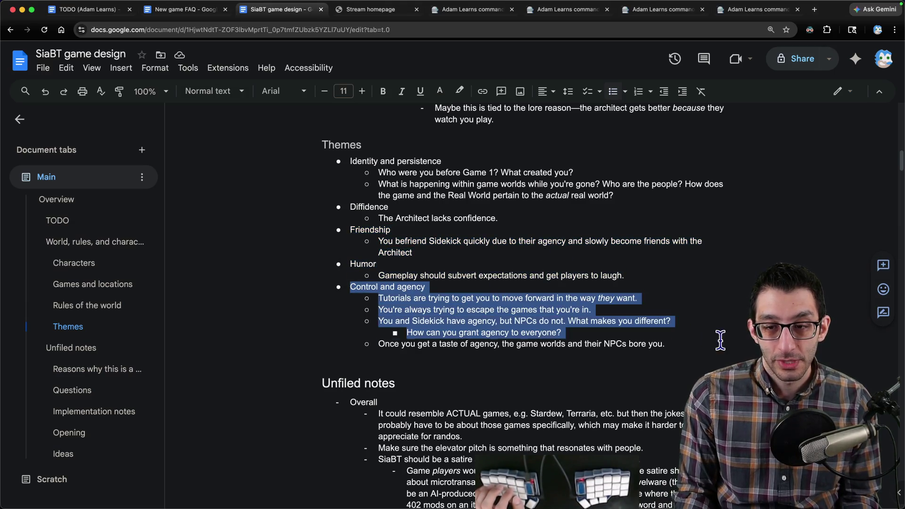
pyautogui.hotkey('shift', 'Down')
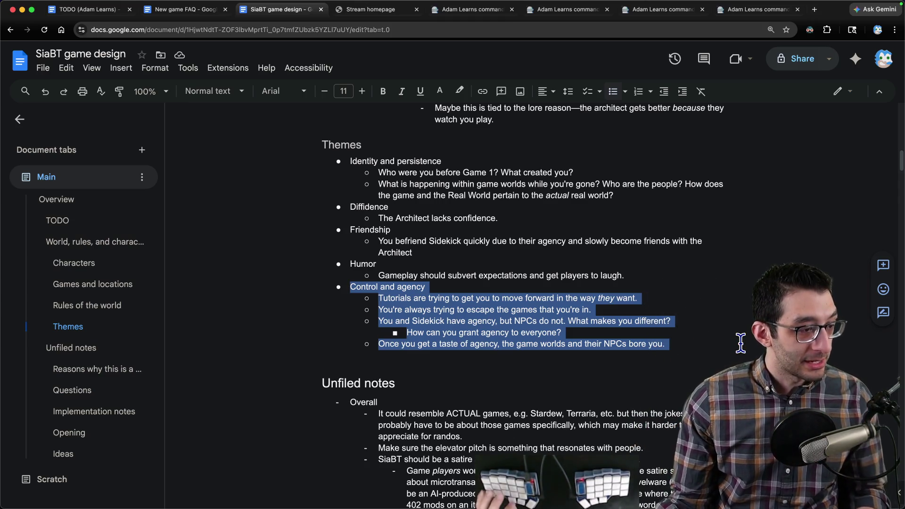
pyautogui.click(696, 340)
# - Find the 'Is the Architect evil?' question again, then jump to the Opening section
pyautogui.hotkey('ctrl', 'f')
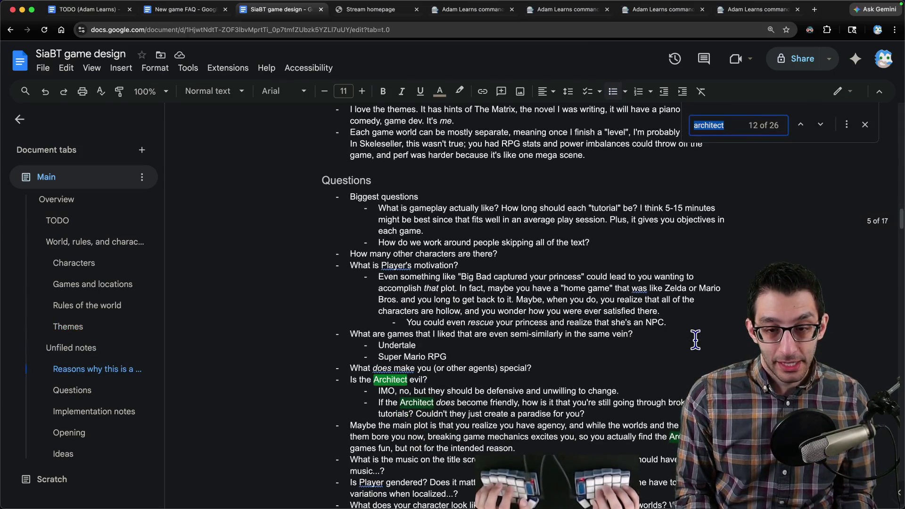
pyautogui.press('Escape')
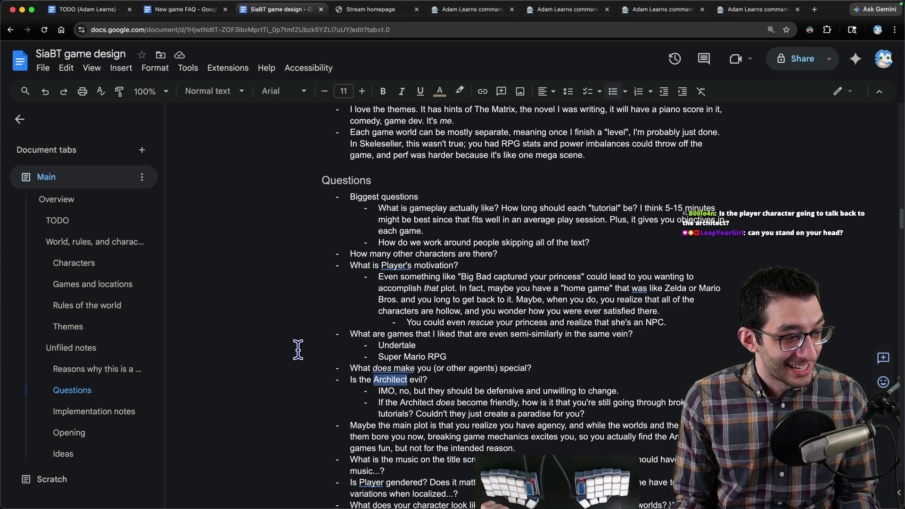
pyautogui.click(450, 380)
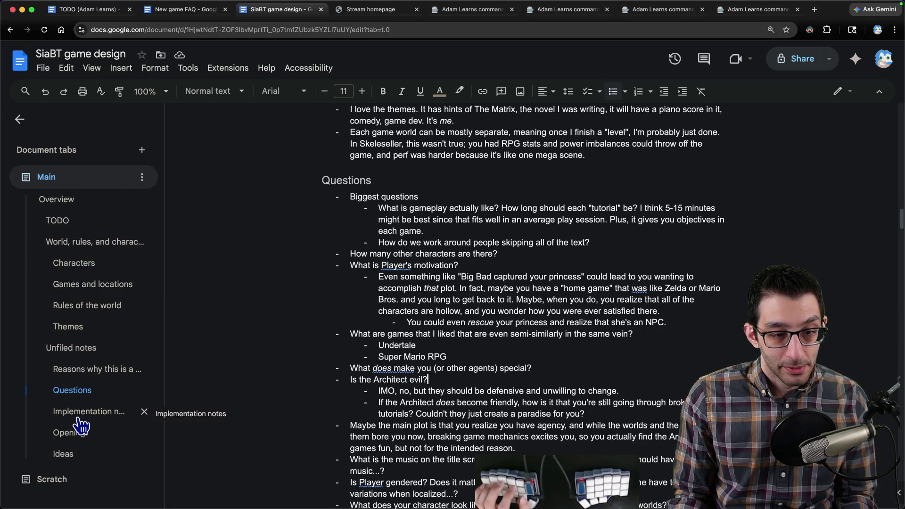
pyautogui.click(72, 433)
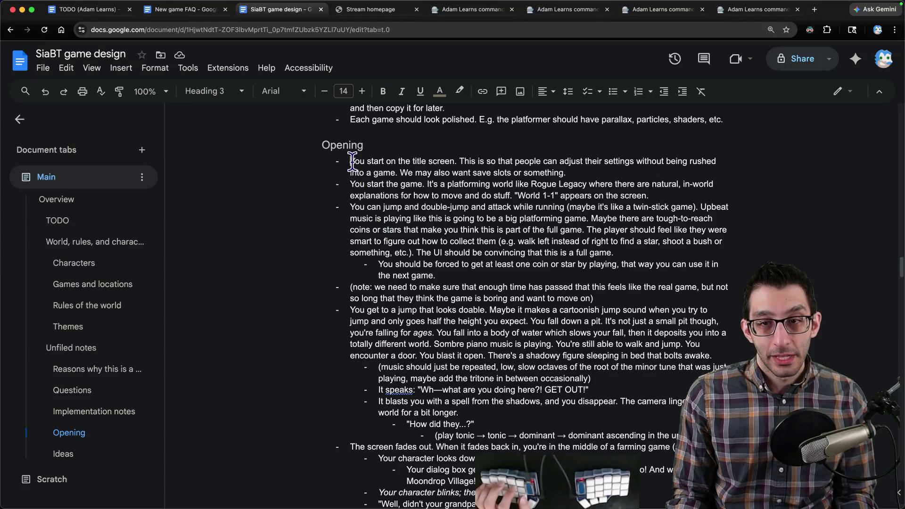
# - Review the first Opening points and the It speaks / GET OUT! line
pyautogui.moveTo(350, 162); pyautogui.dragTo(631, 162)
pyautogui.moveTo(393, 186); pyautogui.dragTo(531, 298)
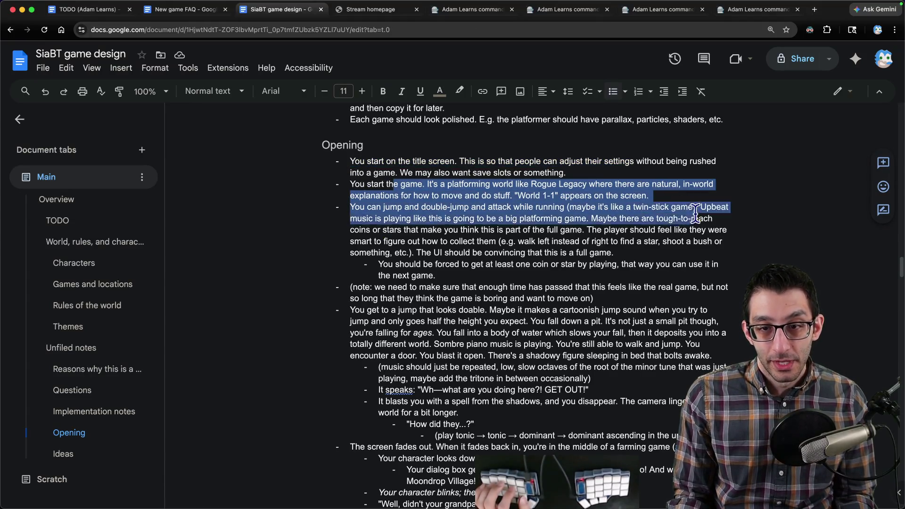
pyautogui.moveTo(367, 322); pyautogui.dragTo(473, 425)
pyautogui.scroll(-4, 445, 263)
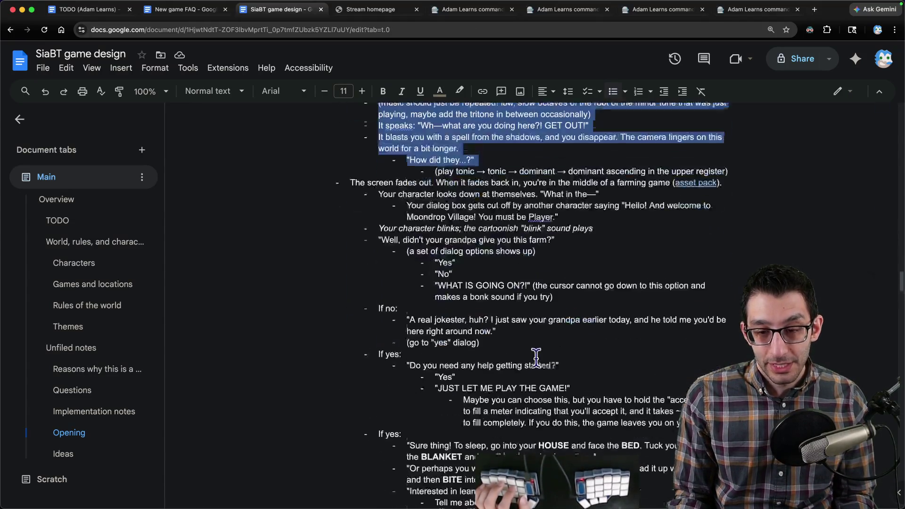
pyautogui.scroll(3, 495, 219)
pyautogui.click(453, 210)
pyautogui.moveTo(382, 210); pyautogui.dragTo(600, 210)
pyautogui.click(600, 210)
pyautogui.hotkey('shift', 'Home')
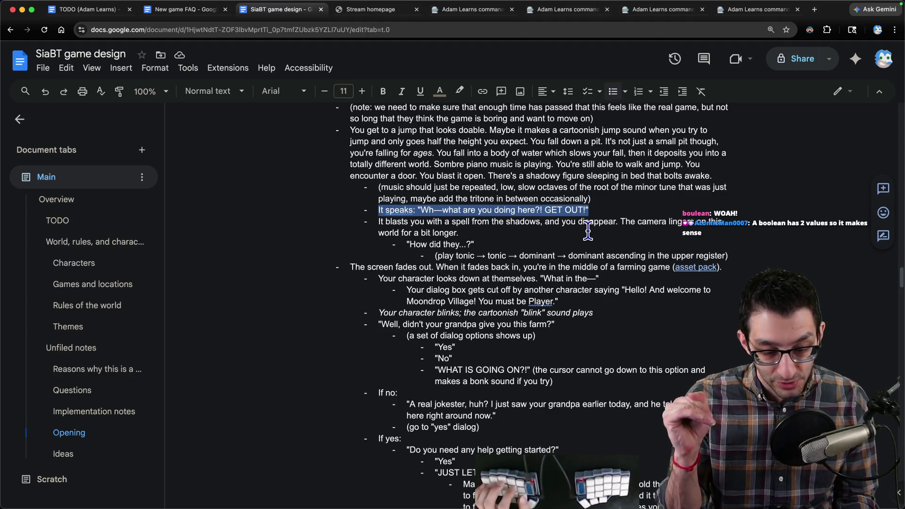
# - Review the GET OUT! dialogue through 'How did they...?' and return to the Questions section
pyautogui.moveTo(421, 209); pyautogui.dragTo(589, 210)
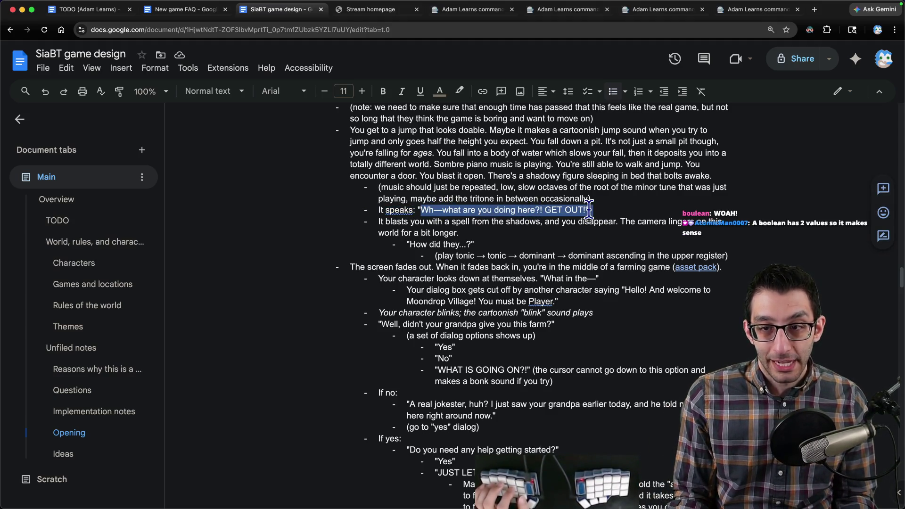
pyautogui.moveTo(420, 210); pyautogui.dragTo(578, 210)
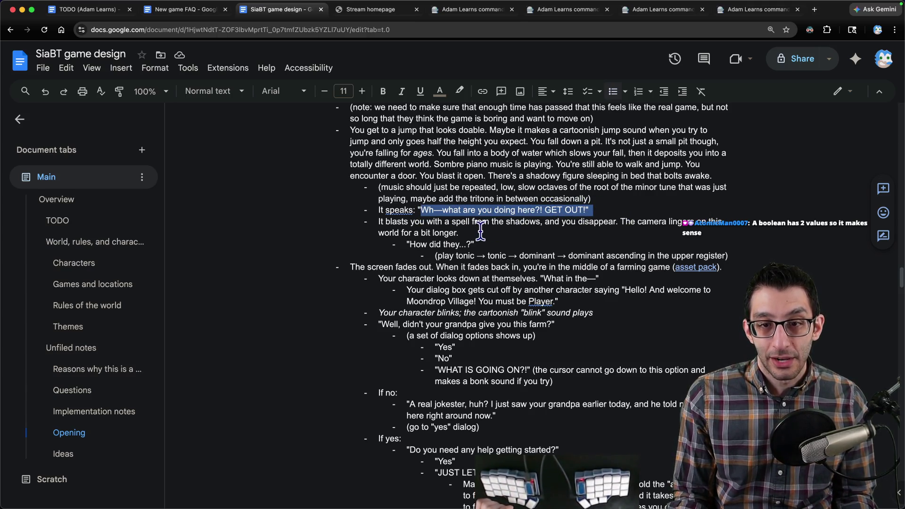
pyautogui.moveTo(403, 232)
pyautogui.mouseDown()
pyautogui.moveTo(673, 237)
pyautogui.moveTo(686, 246)
pyautogui.mouseUp()
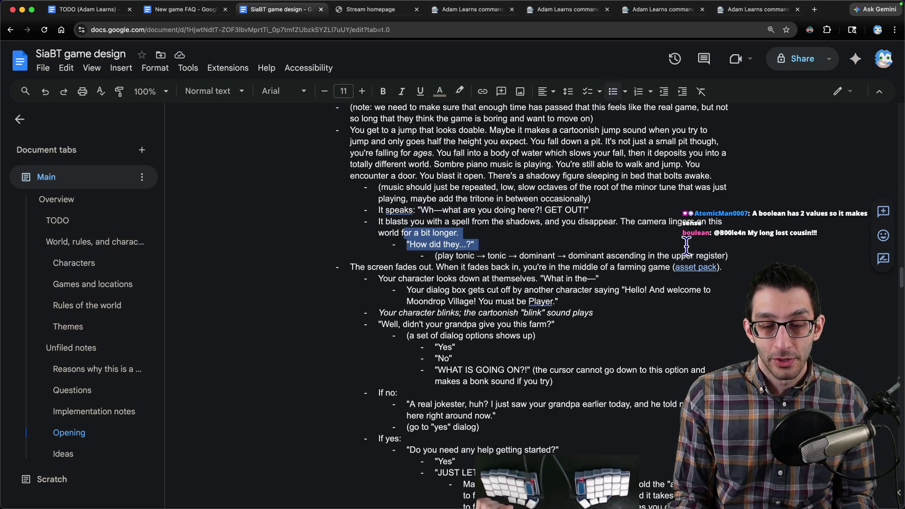
pyautogui.scroll(-1, 521, 244)
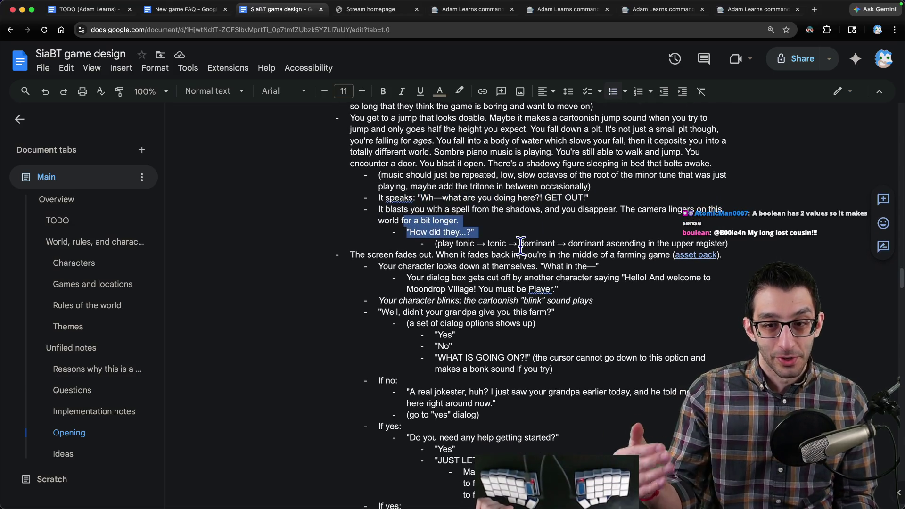
pyautogui.scroll(-4, 456, 263)
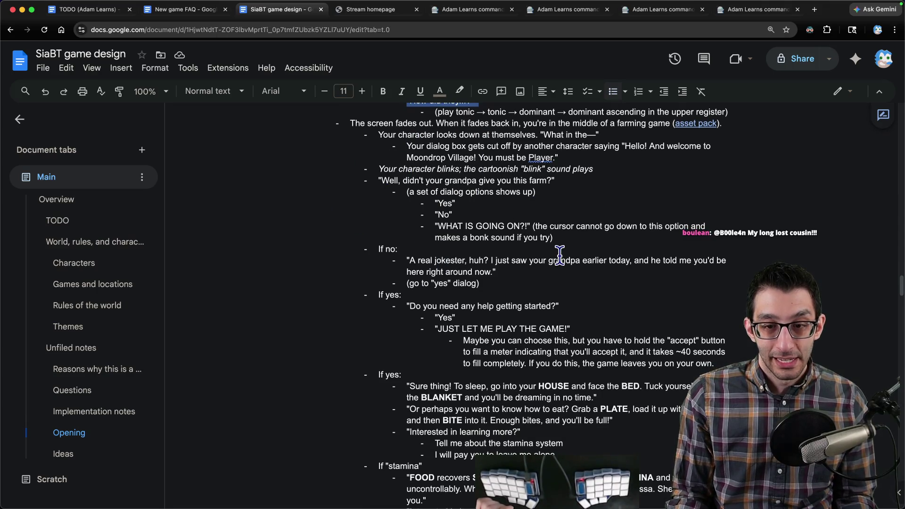
pyautogui.scroll(-1, 559, 254)
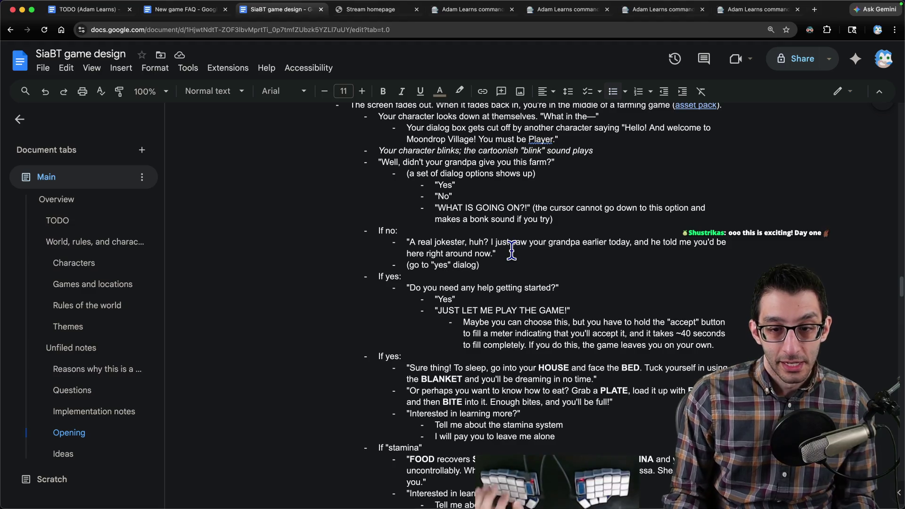
pyautogui.scroll(-5, 511, 251)
pyautogui.scroll(-2, 501, 256)
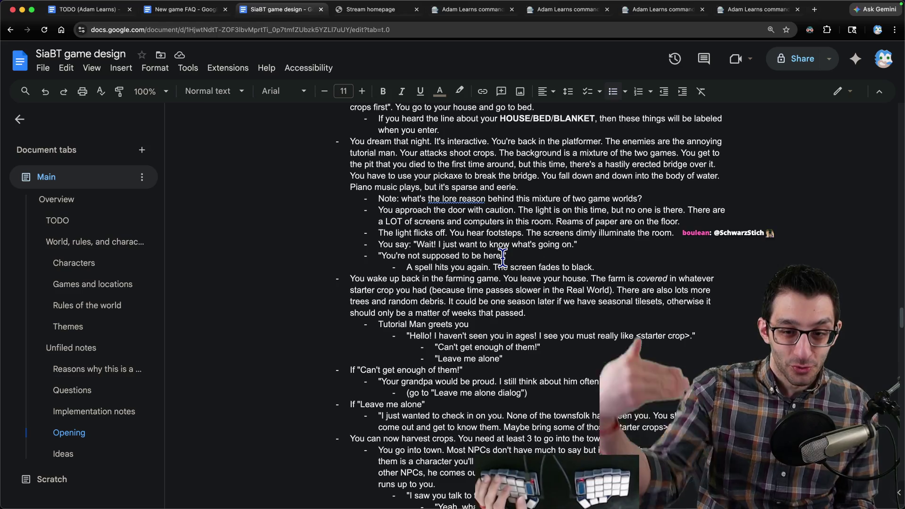
pyautogui.scroll(-2, 487, 271)
pyautogui.scroll(-3, 486, 271)
pyautogui.scroll(-3, 346, 341)
pyautogui.scroll(10, 345, 341)
pyautogui.scroll(5, 346, 342)
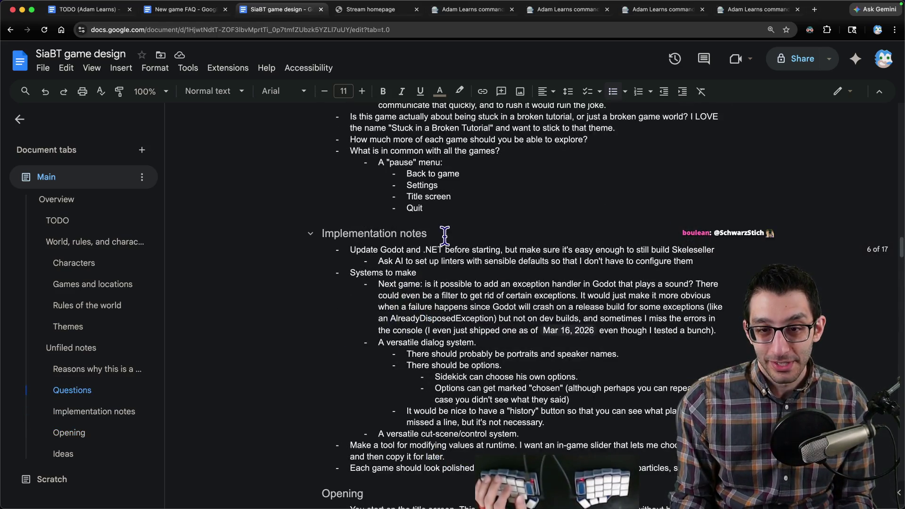
pyautogui.click(460, 208)
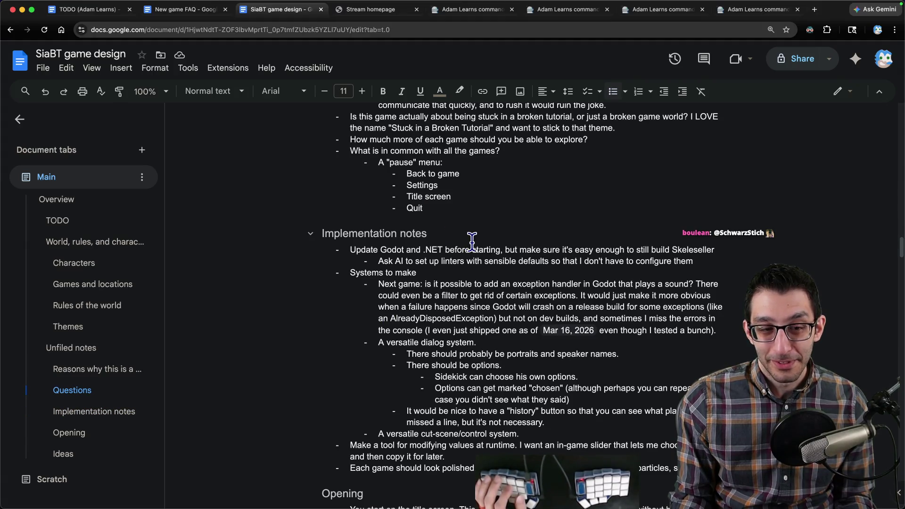
pyautogui.scroll(2, 472, 240)
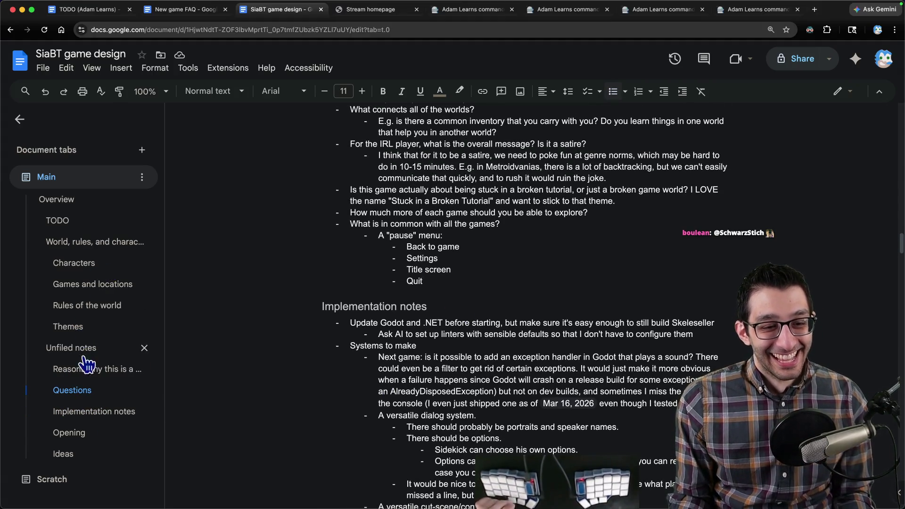
pyautogui.click(84, 392)
# - Add the bullet "How does the game end?" with an indented answer about the player becoming a game developer
pyautogui.click(470, 219)
pyautogui.press('Home')
pyautogui.press('Return')
pyautogui.press('Up')
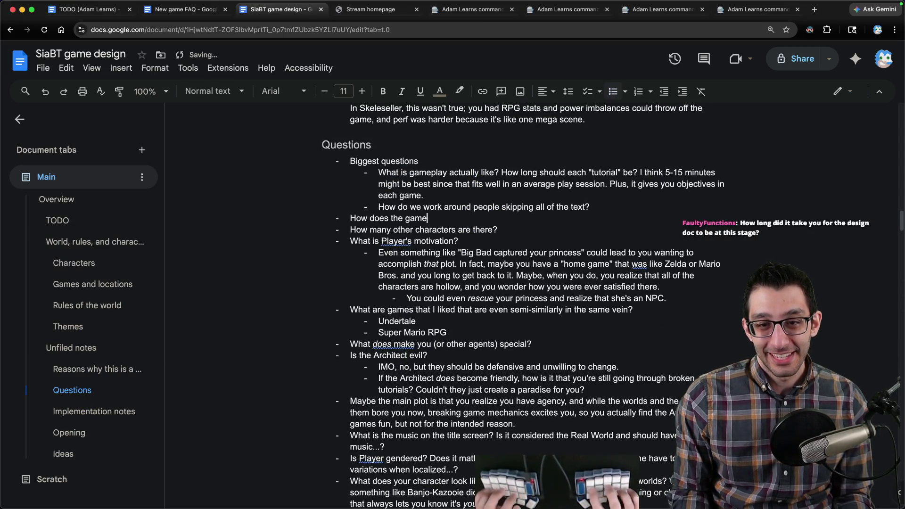
pyautogui.press('Return')
pyautogui.press('Tab')
pyautogui.write('it s')
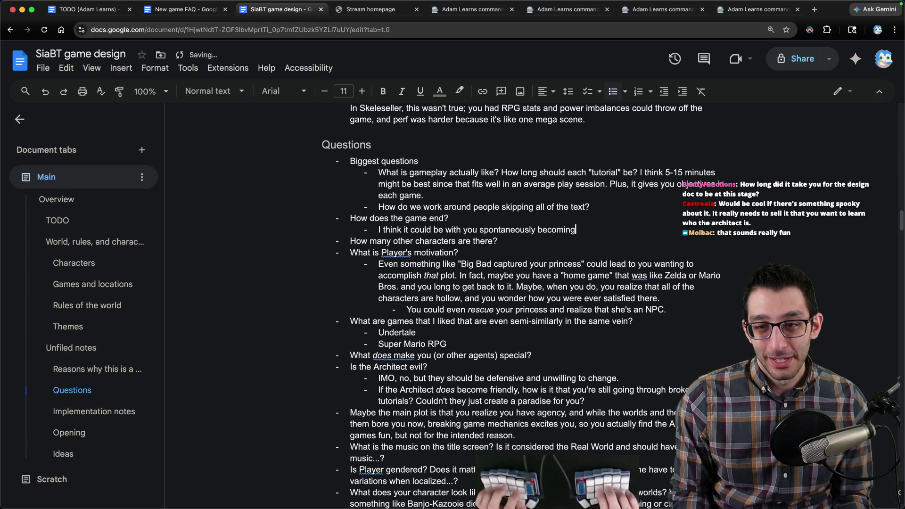
pyautogui.write('devloper. Maybe th')
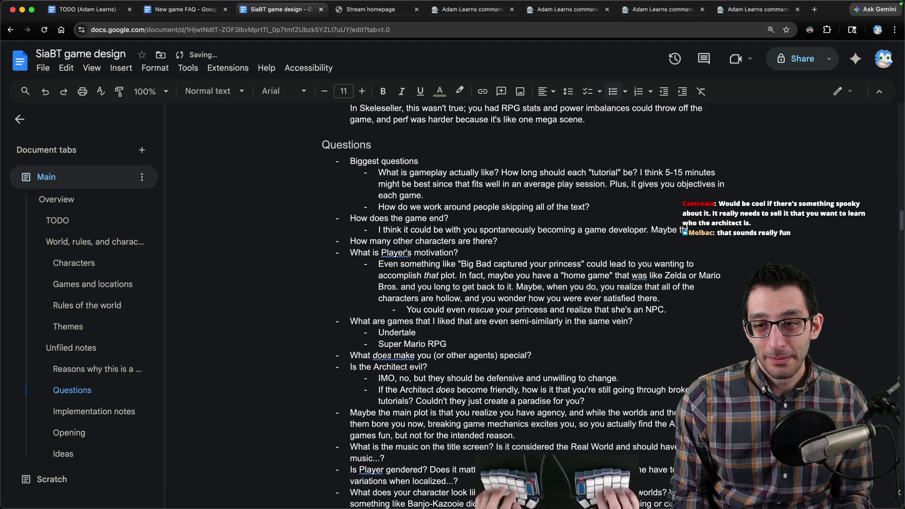
pyautogui.write('ome connective story about how all of the game devs in this world')
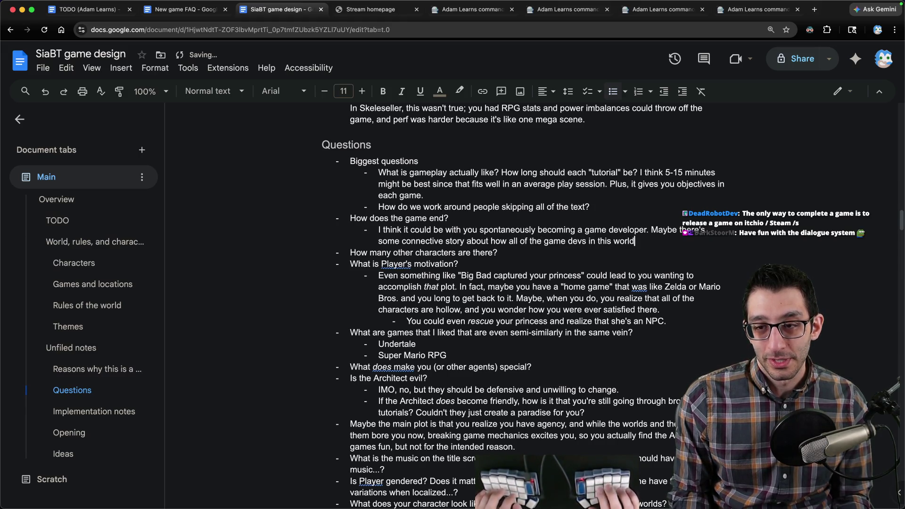
pyautogui.write(' started as players')
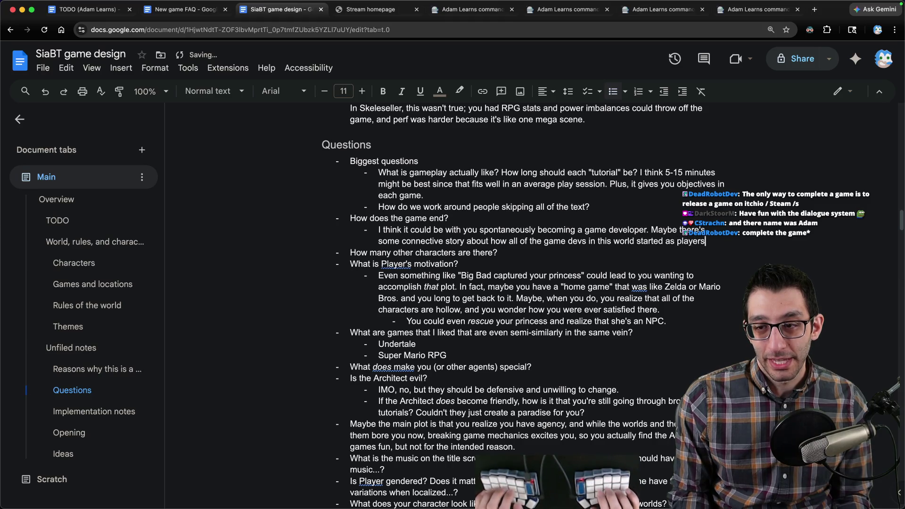
pyautogui.write(' who were')
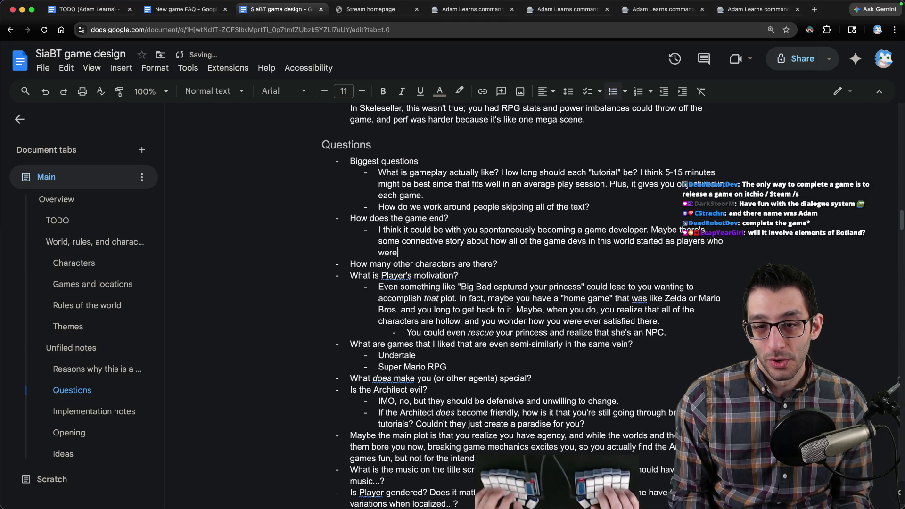
pyautogui.write('ous about the world ar')
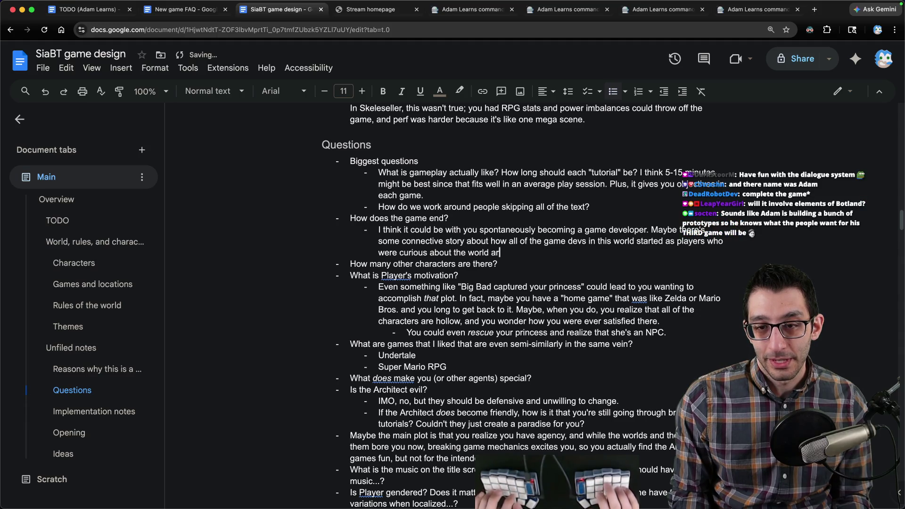
pyautogui.write('.')
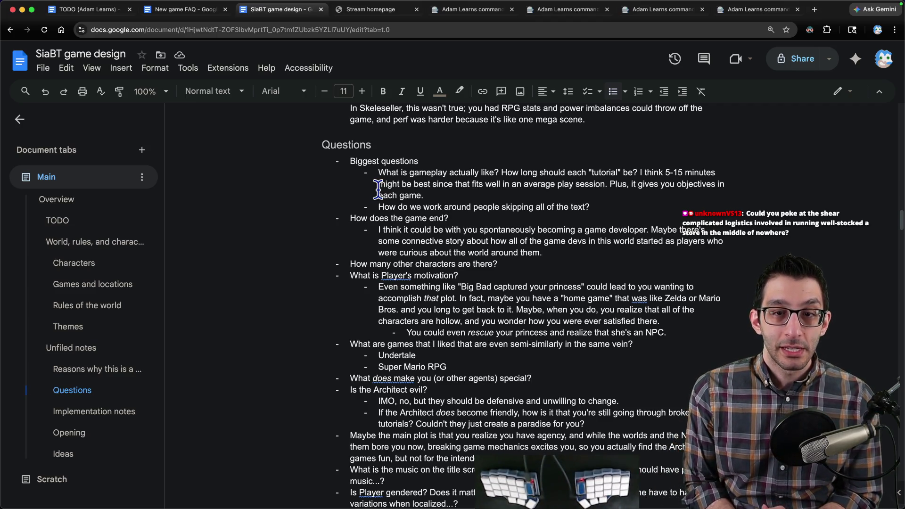
# - Capture a screen region as a canvas and sketch a red axis-and-curve graph on it
pyautogui.press('super+Tab')
pyautogui.press('super+shift+4')
pyautogui.moveTo(153, 83); pyautogui.dragTo(412, 307)
pyautogui.moveTo(362, 196); pyautogui.dragTo(482, 278)
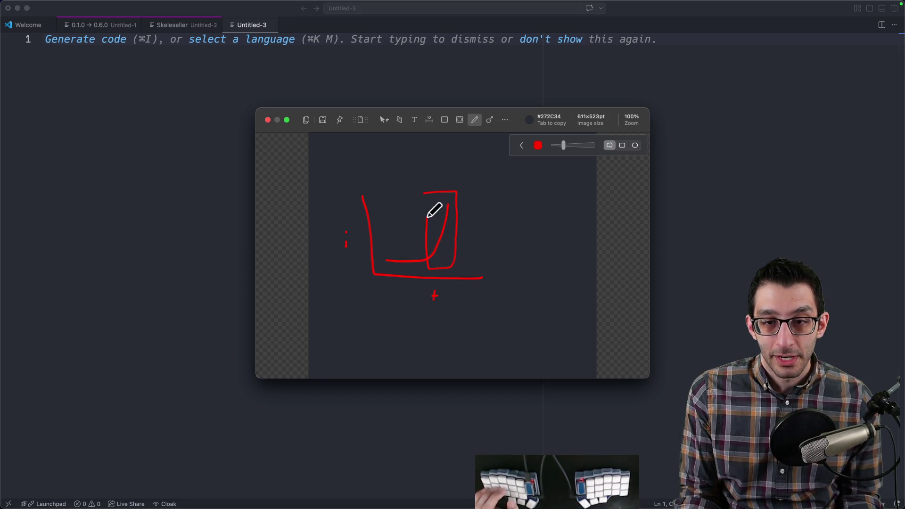
# - Close the CleanShot sketch, check the design doc, then start a blank notes file in the code editor
pyautogui.press('Escape')
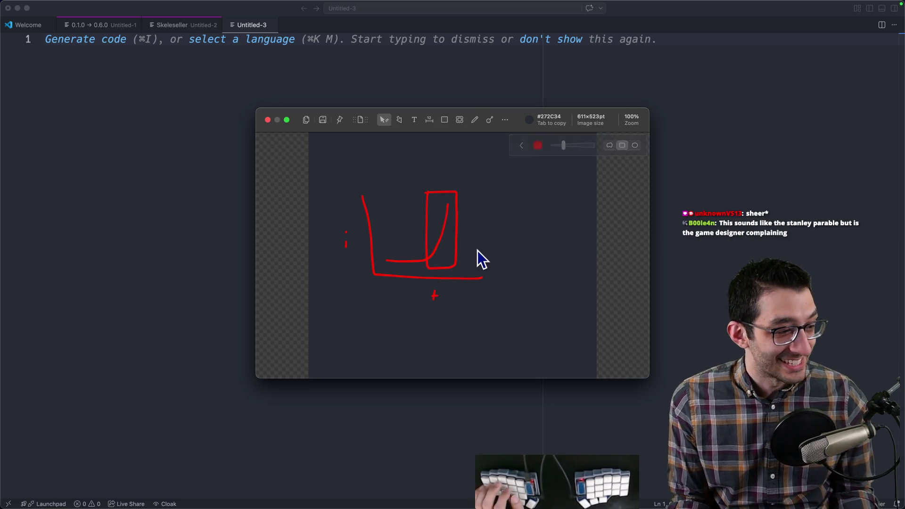
pyautogui.press('Escape')
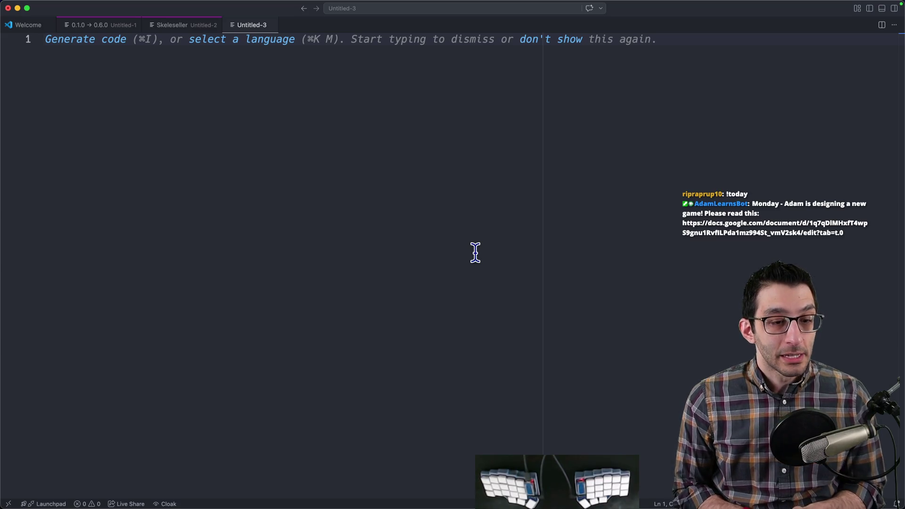
pyautogui.press('super+Tab')
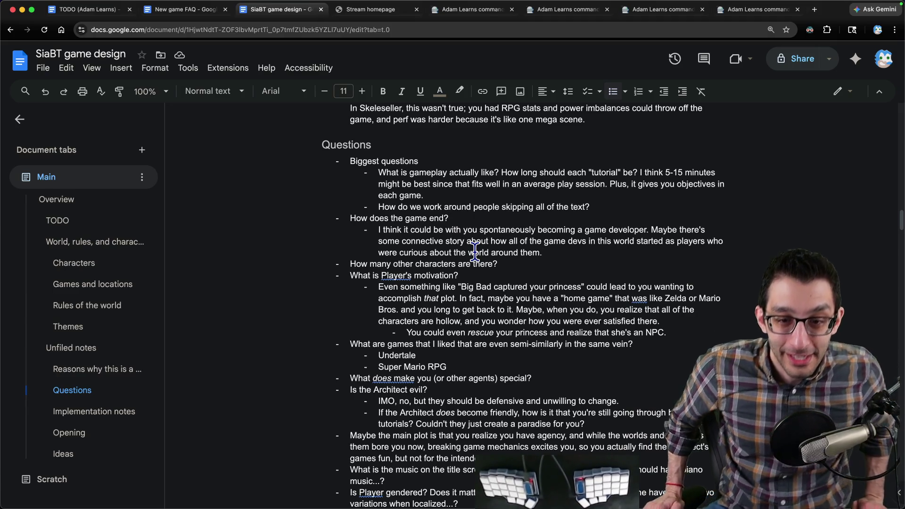
pyautogui.press('super+Tab')
pyautogui.press('super+n')
pyautogui.write('Real W')
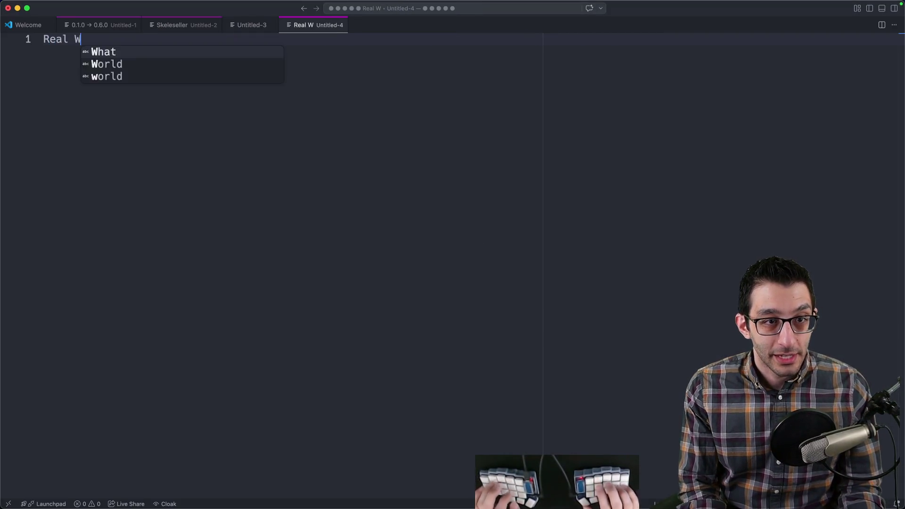
pyautogui.write('orld')
# - Write the "Real World" heading with indented points "Architect lives" and "it's only piano music"
pyautogui.press('Escape')
pyautogui.press('Return')
pyautogui.press('Tab')
pyautogui.write('Architect lives')
pyautogui.press('Return')
pyautogui.press('Return')
pyautogui.write("it's only piano music")
# - Highlight the "it's only piano music" line for review, then return to the design doc
pyautogui.tripleClick(211, 77)
pyautogui.click(428, 136)
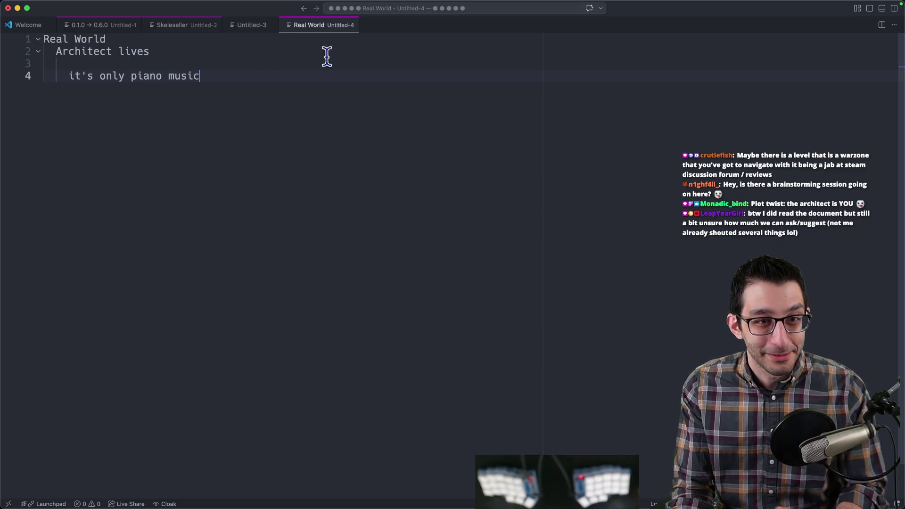
pyautogui.moveTo(200, 75); pyautogui.dragTo(70, 78)
pyautogui.click(355, 96)
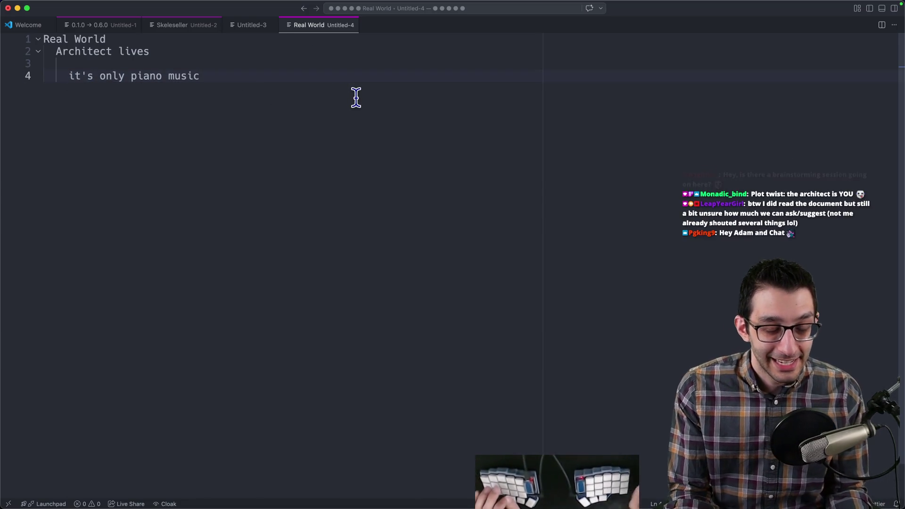
pyautogui.press('super+Tab')
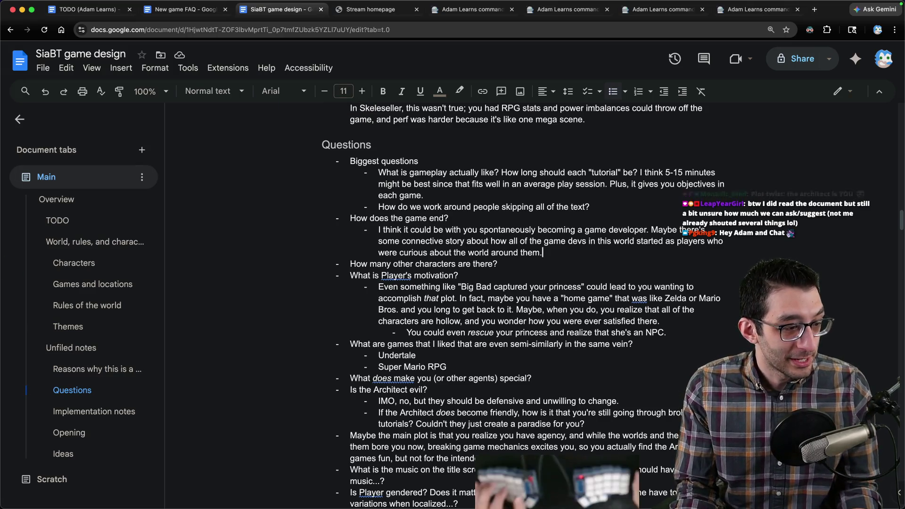
# - Search the design doc for "satire", then start a top-level "satire" heading in the notes file
pyautogui.press('super+Tab')
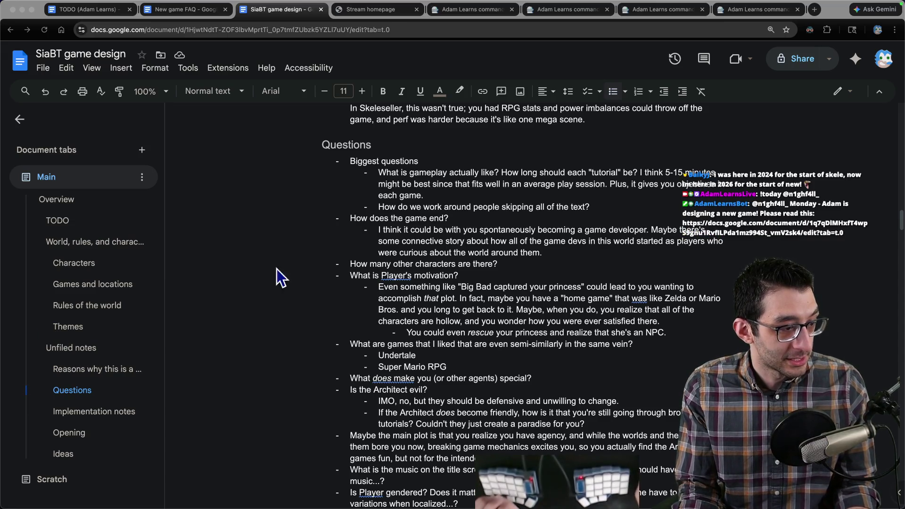
pyautogui.press('super+Tab')
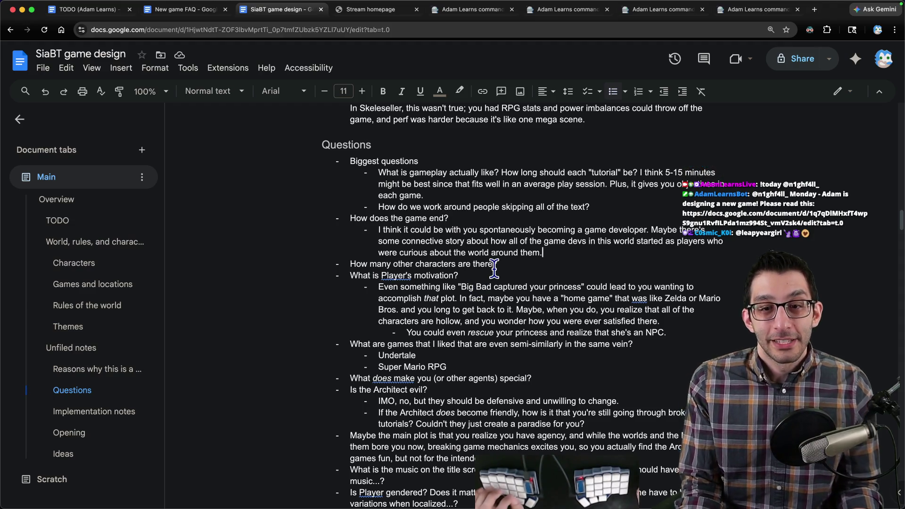
pyautogui.hotkey('ctrl', 'f')
pyautogui.write('satire')
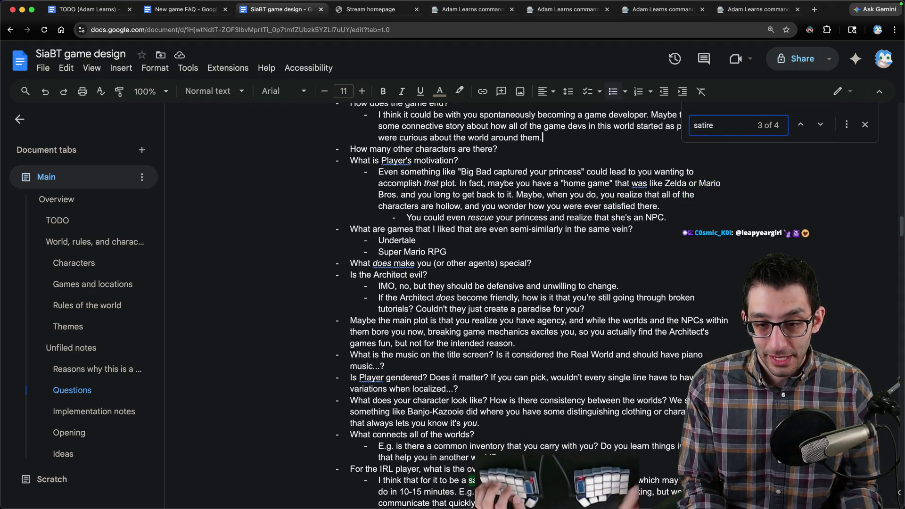
pyautogui.press('Return')
pyautogui.press('super+Tab')
pyautogui.press('BackSpace')
pyautogui.press('BackSpace')
pyautogui.write('sat')
pyautogui.write('sat')
pyautogui.write('on games themselves')
# - Finish the "satire on games themselves" note, checking the word themselves
pyautogui.press('Escape')
pyautogui.hotkey('alt', 'Left')
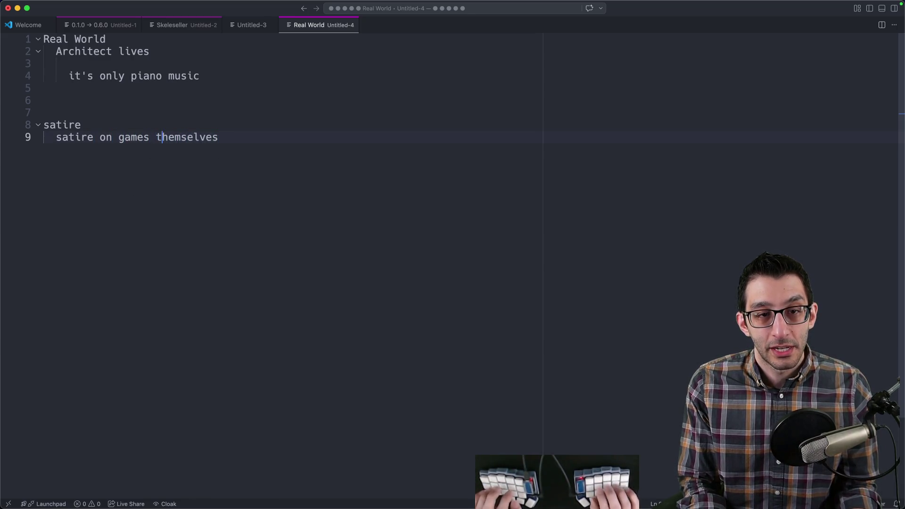
pyautogui.hotkey('shift', 'alt', 'Right')
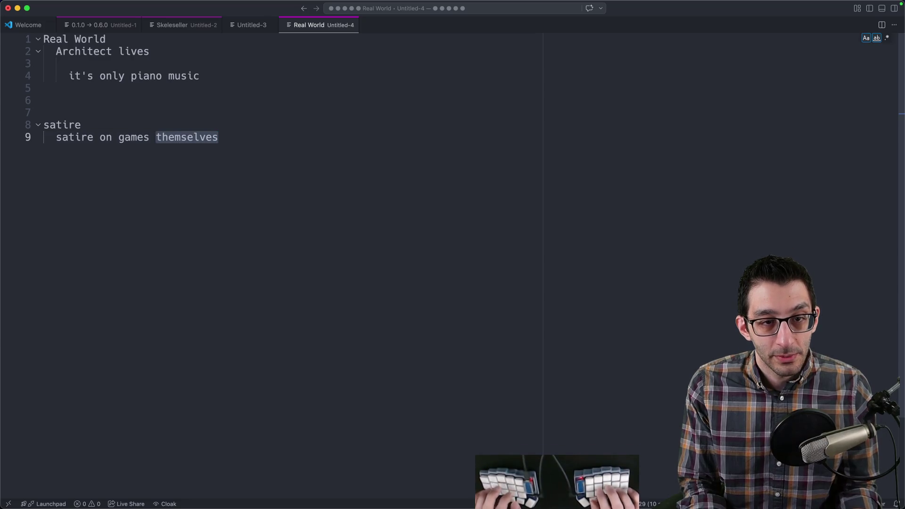
pyautogui.press('Right')
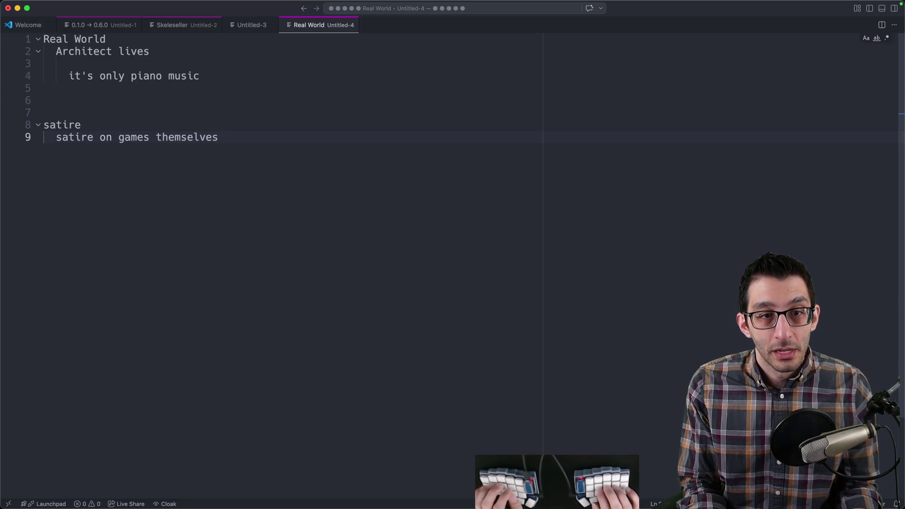
# - Look up the Duplicate Selection binding in Keyboard Shortcuts filtered to "duplicate"
pyautogui.press('super+k')
pyautogui.press('super+s')
pyautogui.write('dpu')
pyautogui.write('e')
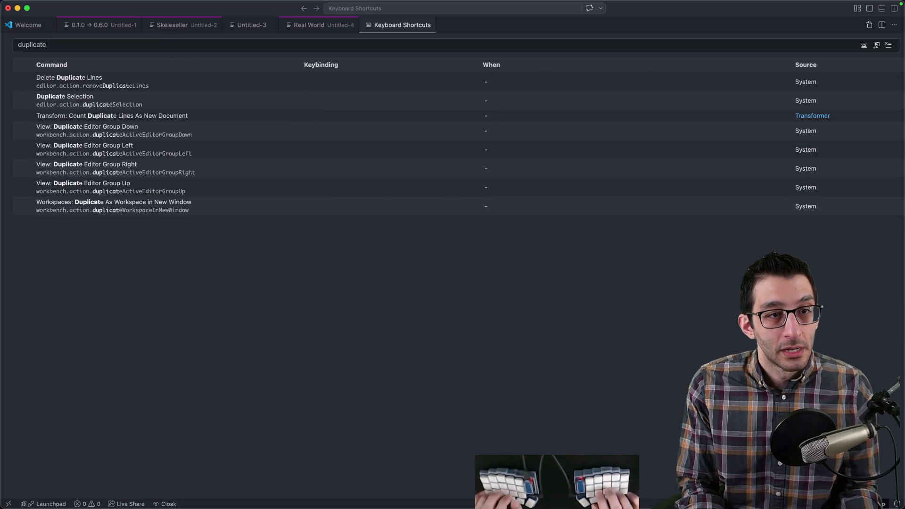
pyautogui.click(138, 106)
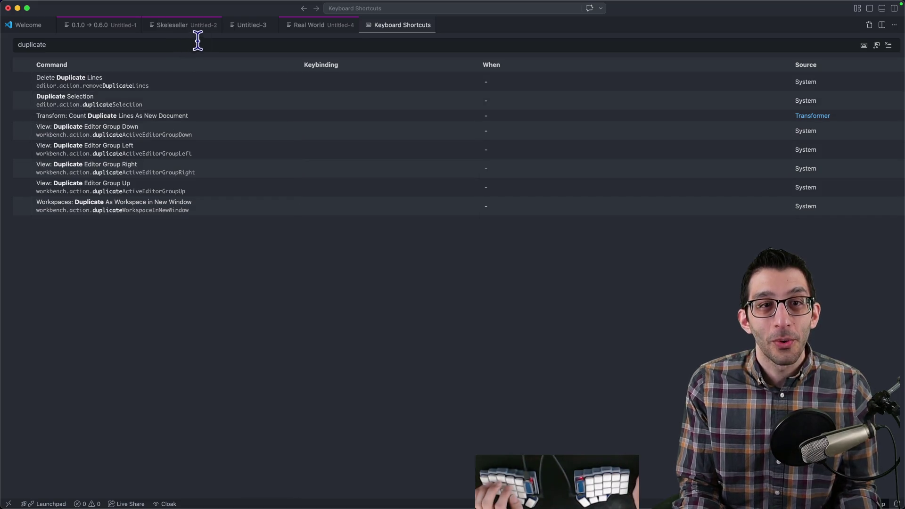
# - Run "Profiles: Switch Profile" from the Command Palette and switch to another settings profile
pyautogui.press('super+shift+p')
pyautogui.write('profile')
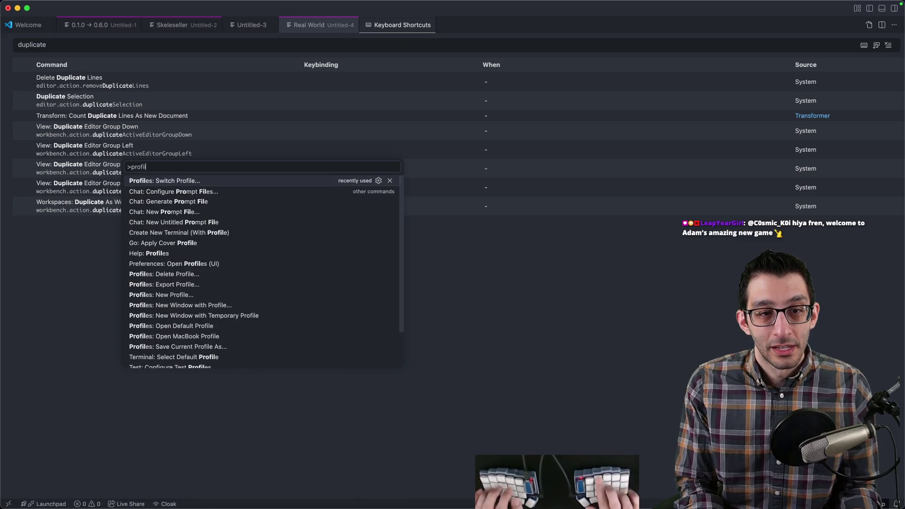
pyautogui.press('Return')
pyautogui.press('Down')
pyautogui.press('Return')
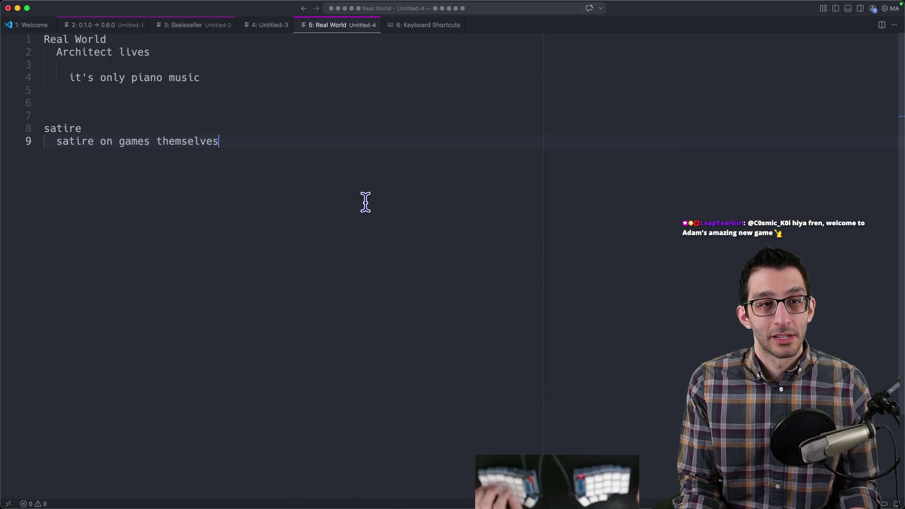
# - Duplicate the games line and edit the copy into "❌ satire on game devs"
pyautogui.hotkey('shift', 'alt', 'Down')
pyautogui.hotkey('alt', 'Left')
pyautogui.press('Left')
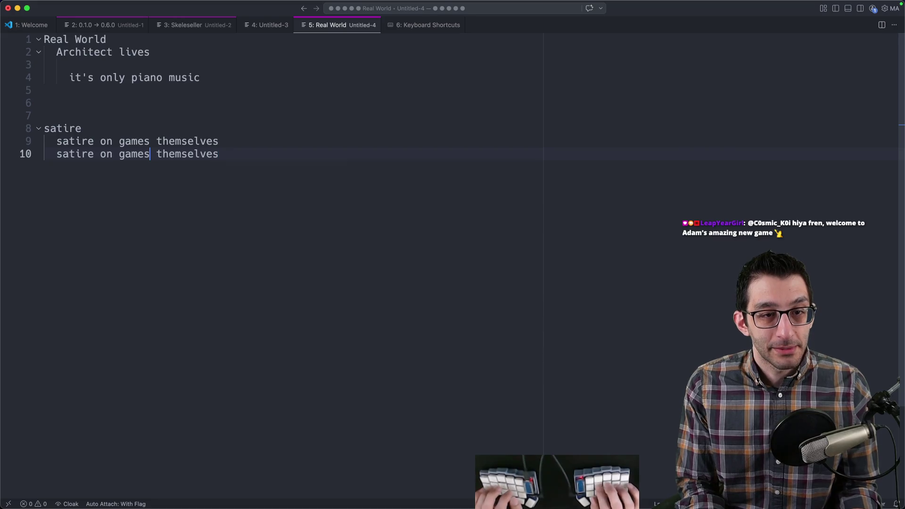
pyautogui.write('dev')
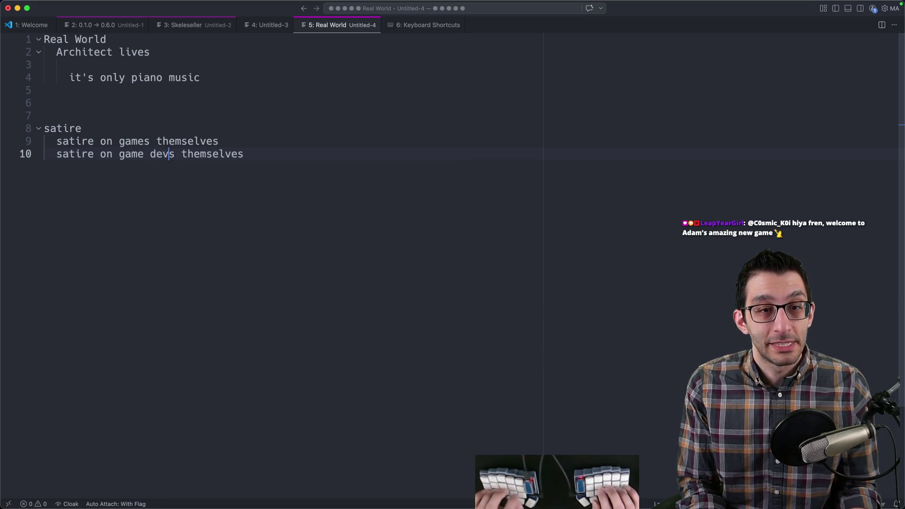
pyautogui.hotkey('alt', 'BackSpace')
pyautogui.press('super+Left')
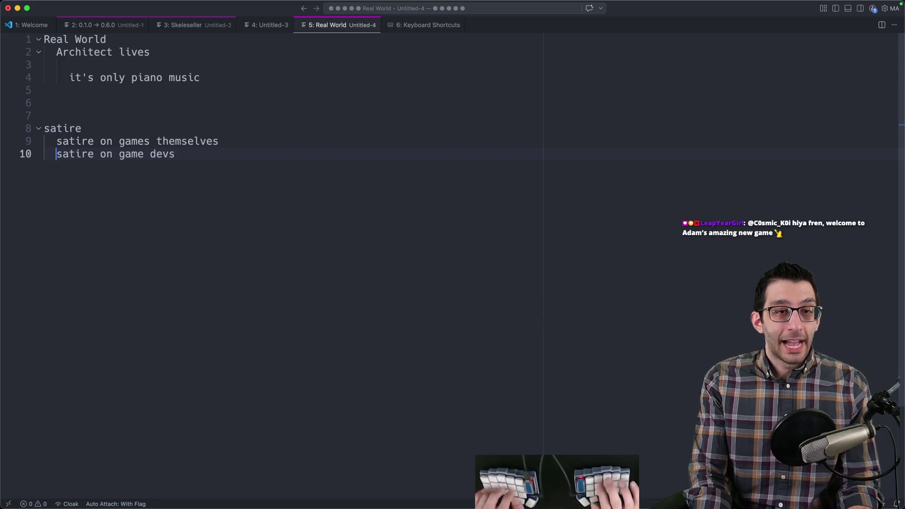
pyautogui.write('❌')
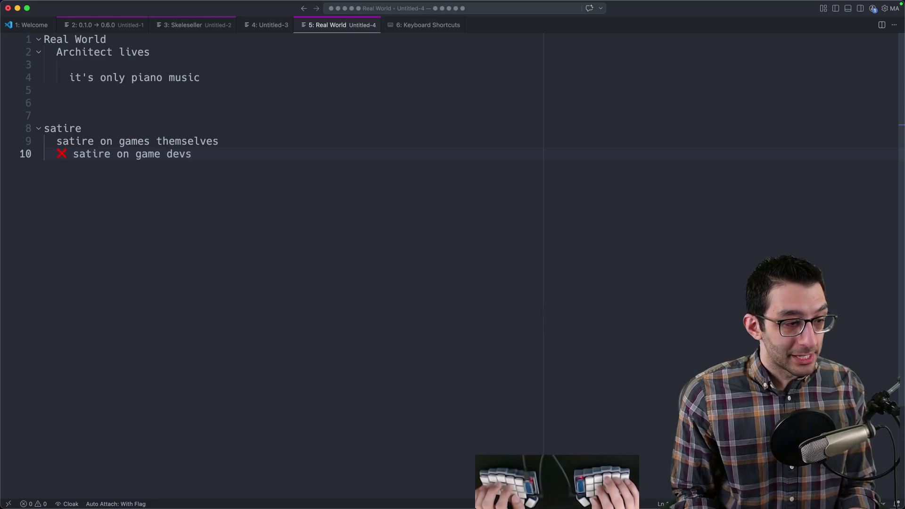
pyautogui.press('super+l')
# - List microtransactions, AI usage in games, slopware and high prices nested under game devs
pyautogui.press('End')
pyautogui.press('Return')
pyautogui.press('Tab')
pyautogui.write('microtransactions')
pyautogui.press('Return')
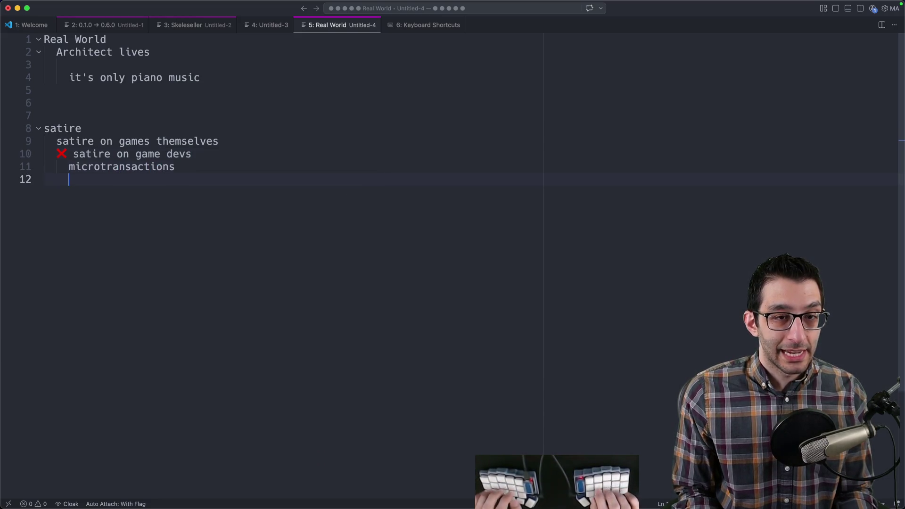
pyautogui.write('AI usage in')
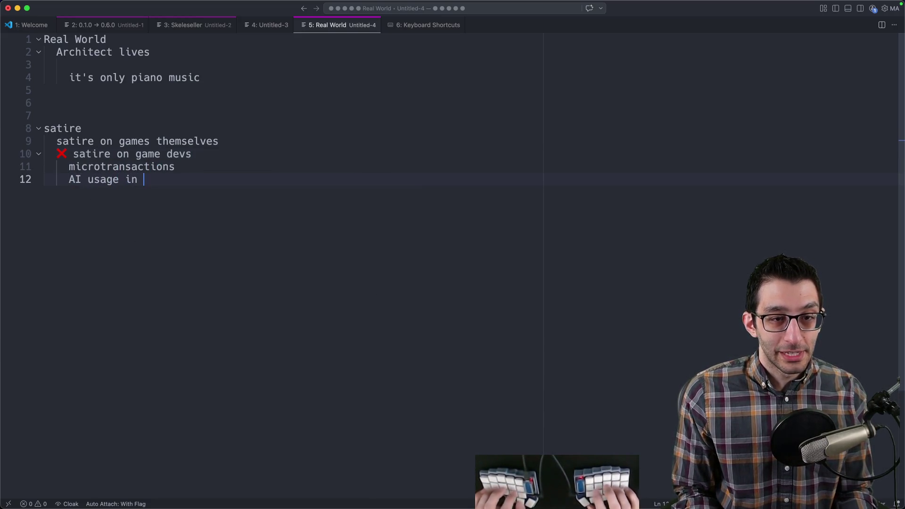
pyautogui.write(' games ')
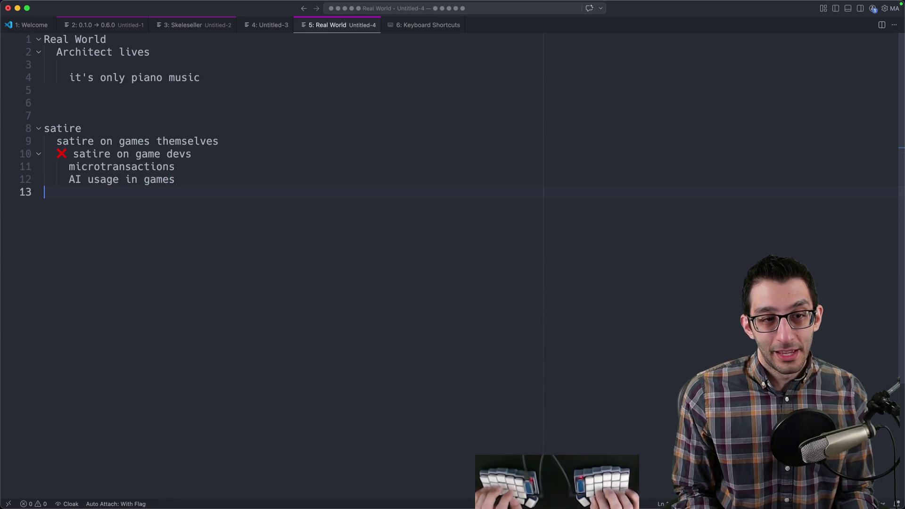
pyautogui.write('slopware high prices')
pyautogui.press('Return')
pyautogui.write('...')
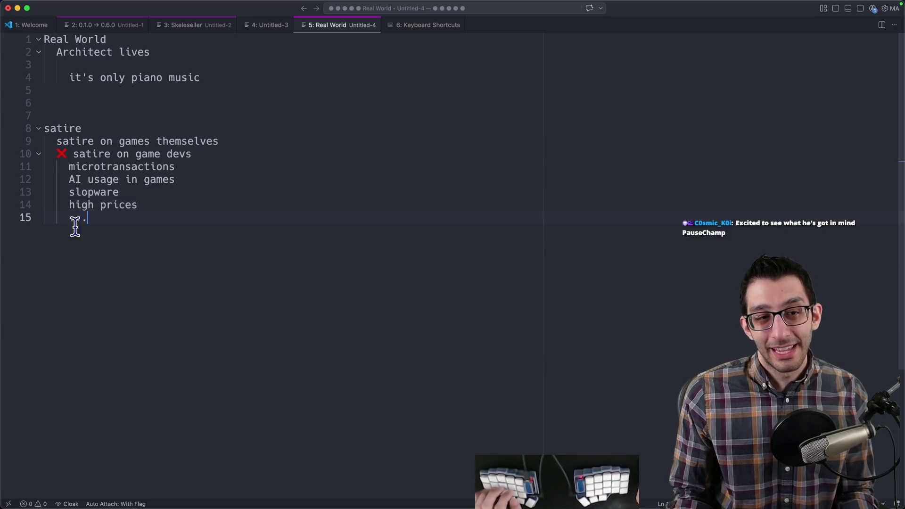
# - Start an indented sub-item under "satire on games themselves" for FPS
pyautogui.tripleClick(227, 140)
pyautogui.click(254, 141)
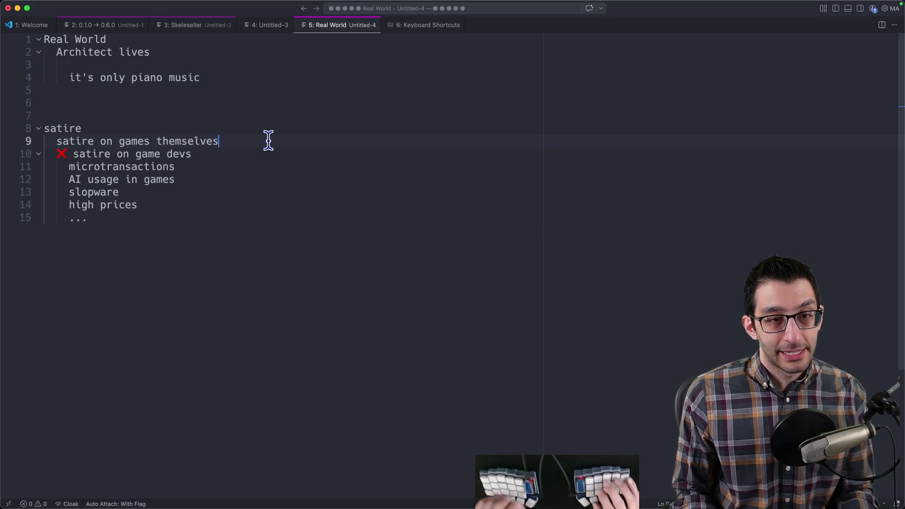
pyautogui.press('Return')
pyautogui.press('Tab')
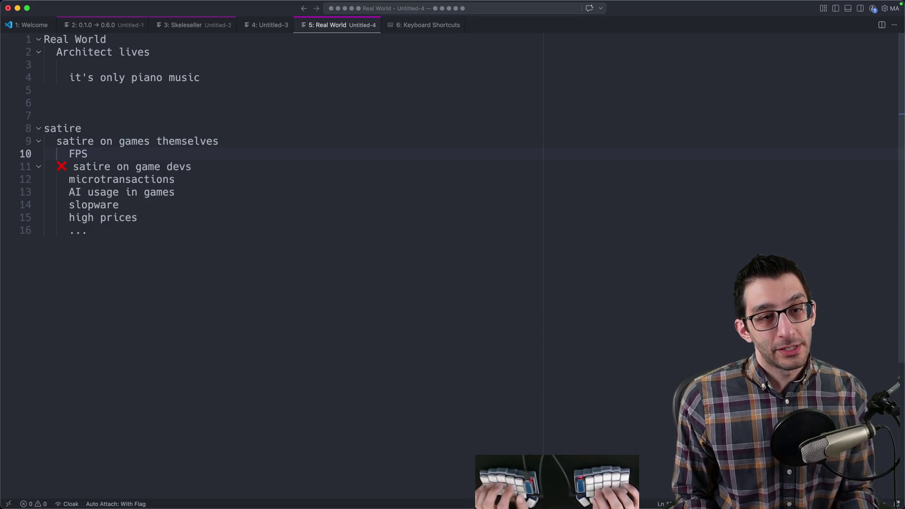
# - Add "Card games" and a "tropes of those genres" line below FPS, fixing the spelling of genres
pyautogui.press('Return')
pyautogui.write('Card games')
pyautogui.press('Return')
pyautogui.press('Return')
pyautogui.press('Return')
pyautogui.write('tropes of those genre')
pyautogui.click(126, 164)
pyautogui.click(284, 212)
pyautogui.press('Up')
pyautogui.press('End')
# - Nest the outline card games > deckbuilders > roguelike > breaking the game somehow under tropes
pyautogui.press('Return')
pyautogui.press('Return')
pyautogui.press('Tab')
pyautogui.write('card games')
pyautogui.press('Escape')
pyautogui.press('Return')
pyautogui.press('Tab')
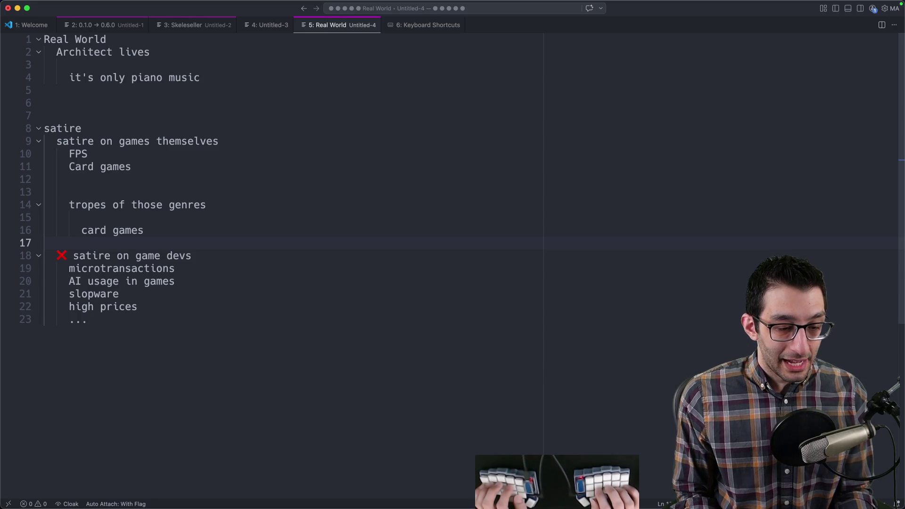
pyautogui.write('deck')
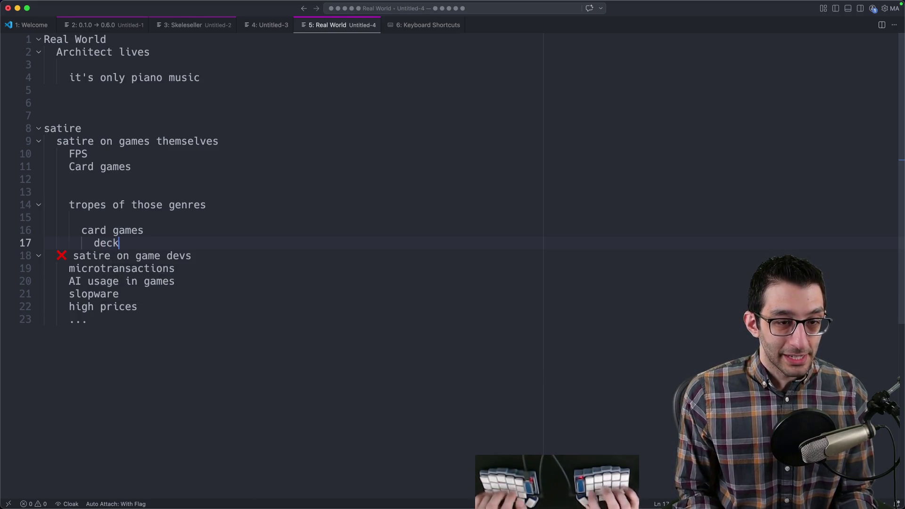
pyautogui.write('builders')
pyautogui.press('Return')
pyautogui.press('Tab')
pyautogui.write('rogu')
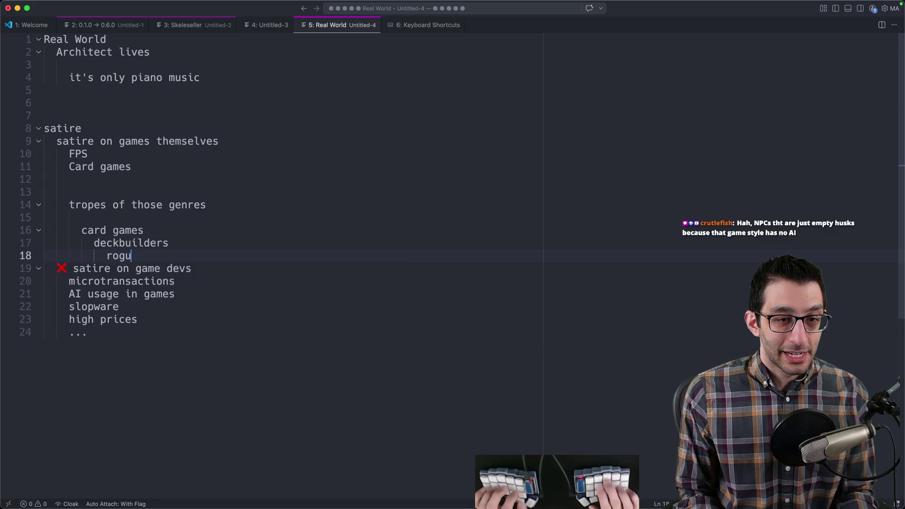
pyautogui.press('Return')
pyautogui.press('Tab')
pyautogui.write('breaking the game some')
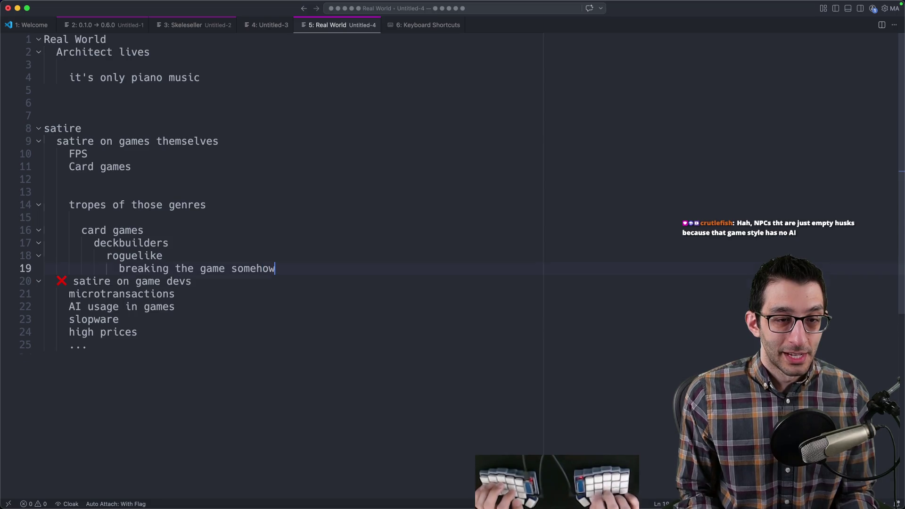
pyautogui.press('Return')
pyautogui.press('Return')
pyautogui.hotkey('shift', 'Tab')
pyautogui.hotkey('shift', 'Tab')
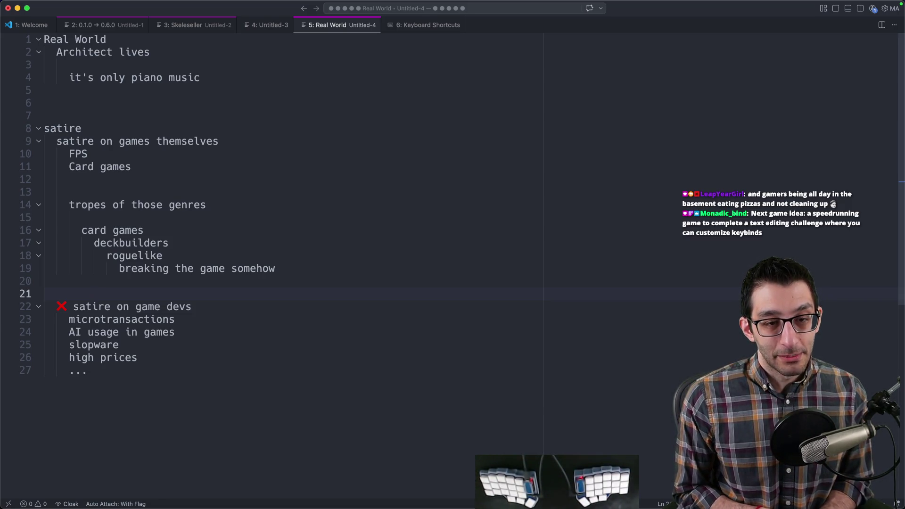
# - Prefix "satire on games themselves" with a red ❌, then switch to the SiaBT design doc
pyautogui.click(172, 141)
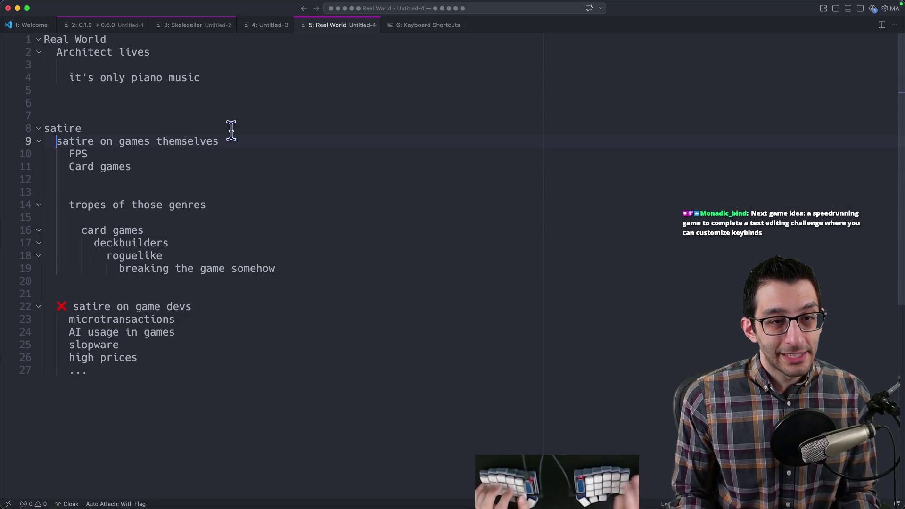
pyautogui.hotkey('ctrl', 'shift', 'x')
pyautogui.hotkey('shift', 'End')
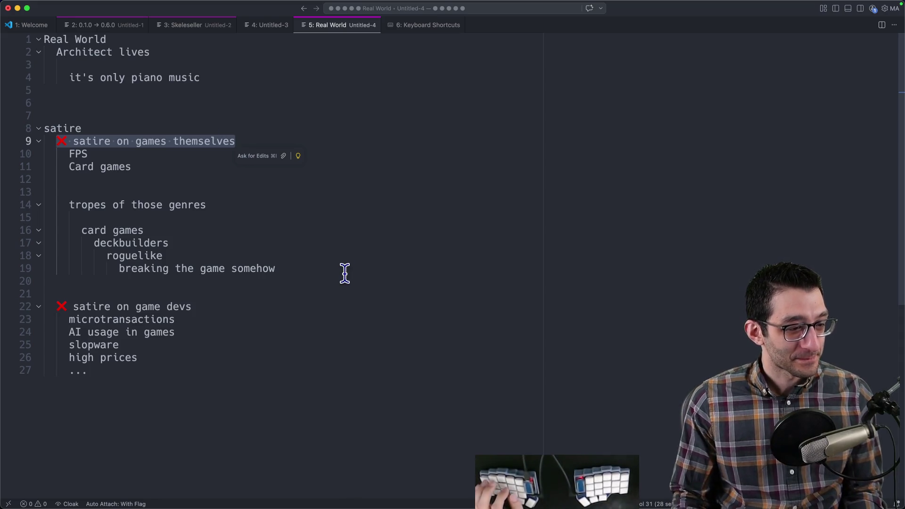
pyautogui.press('Down')
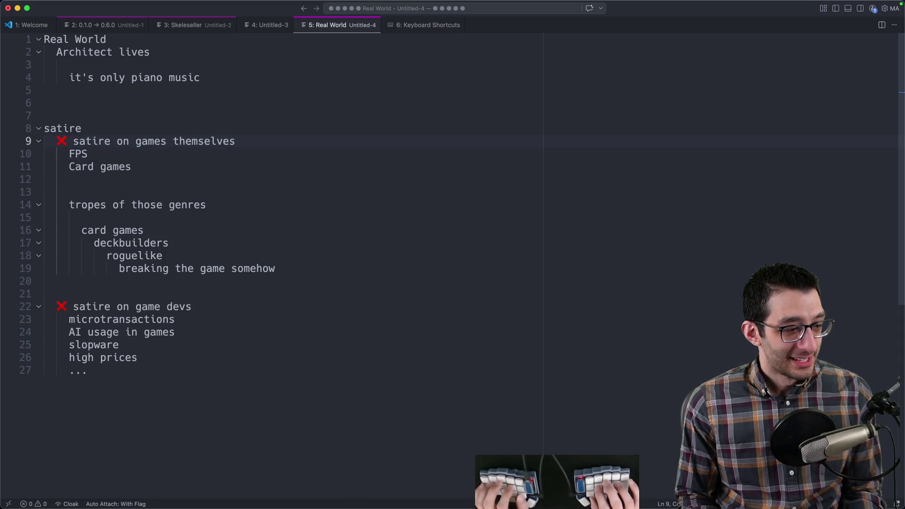
pyautogui.press('super+Tab')
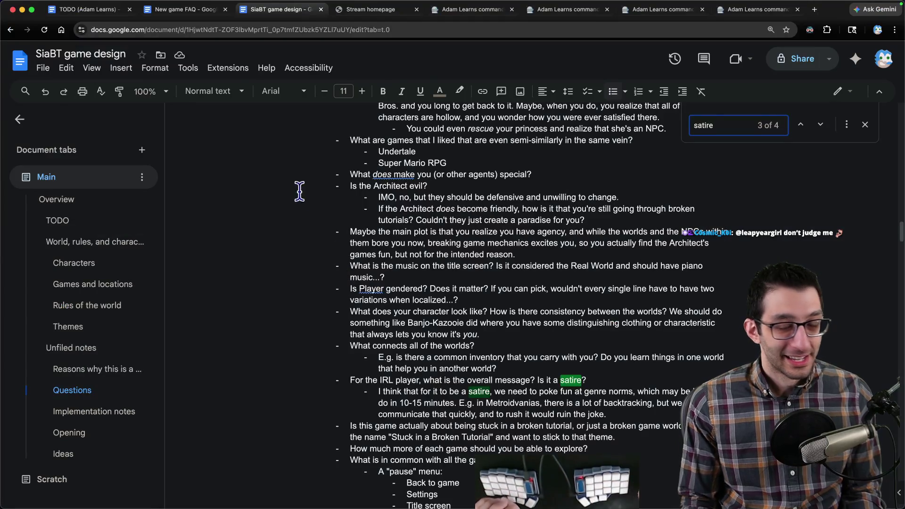
pyautogui.scroll(-2, 437, 290)
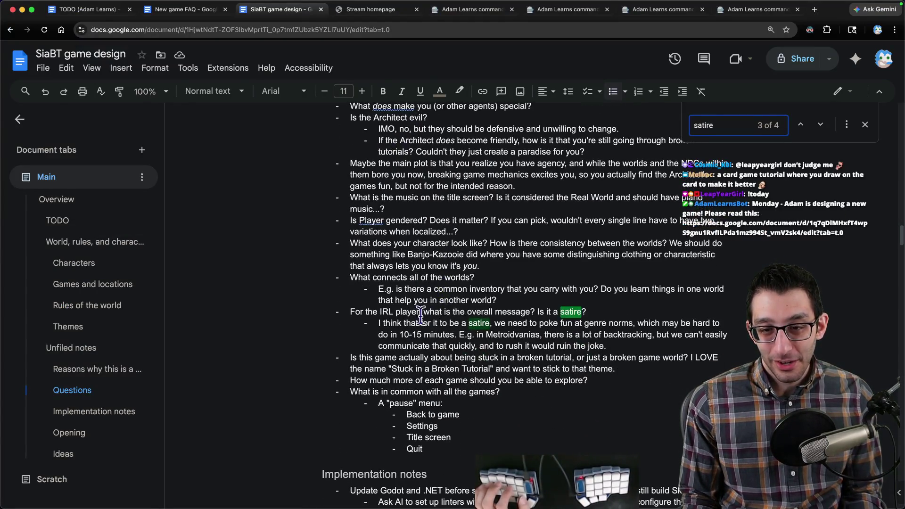
# - Locate the card-game joke in the design doc by searching for "card"
pyautogui.click(612, 345)
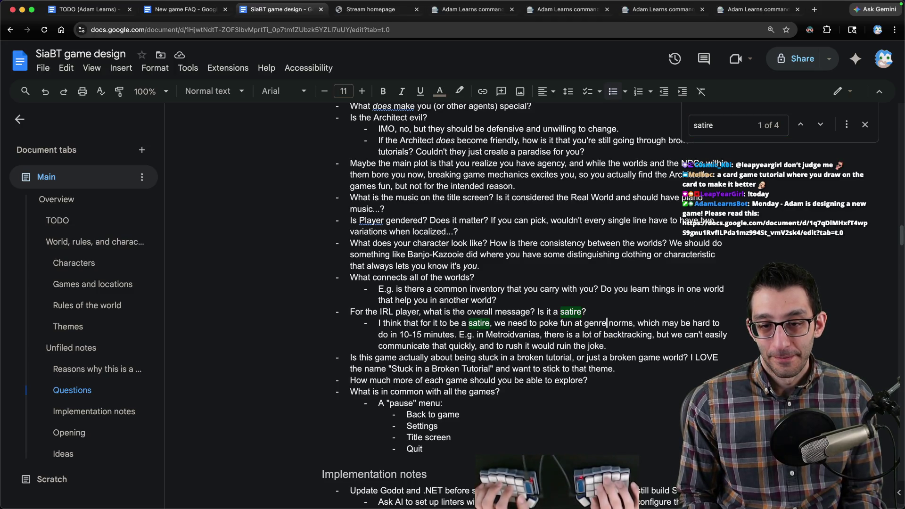
pyautogui.hotkey('shift', 'Home')
pyautogui.press('Right')
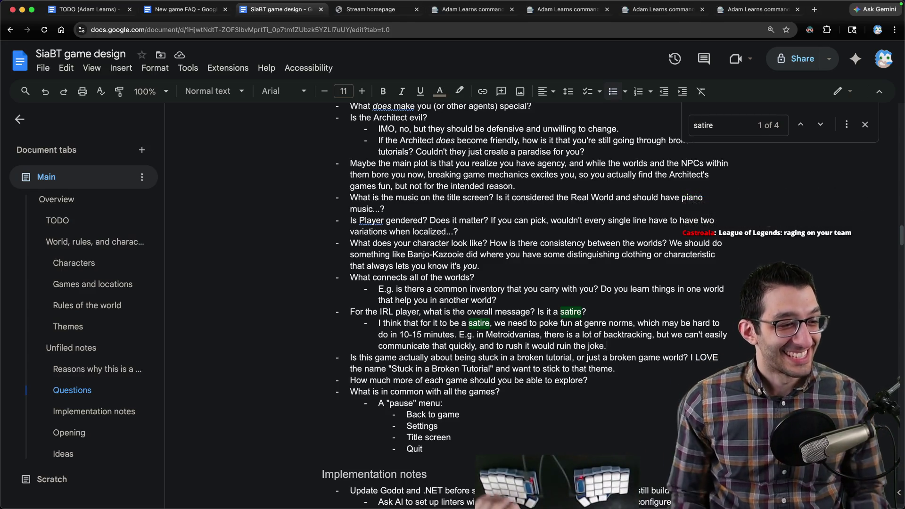
pyautogui.hotkey('ctrl', 'f')
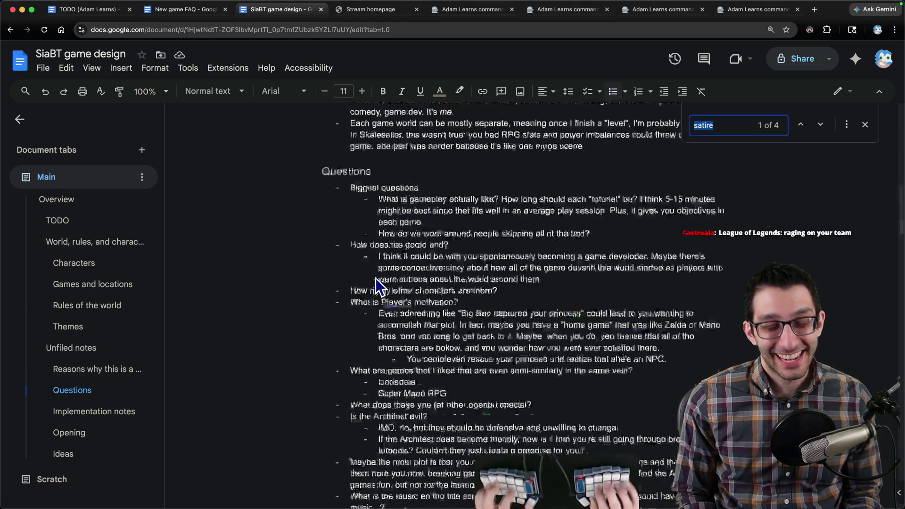
pyautogui.scroll(10, 375, 286)
pyautogui.press('BackSpace')
pyautogui.write('cad')
pyautogui.press('BackSpace')
pyautogui.write('rd')
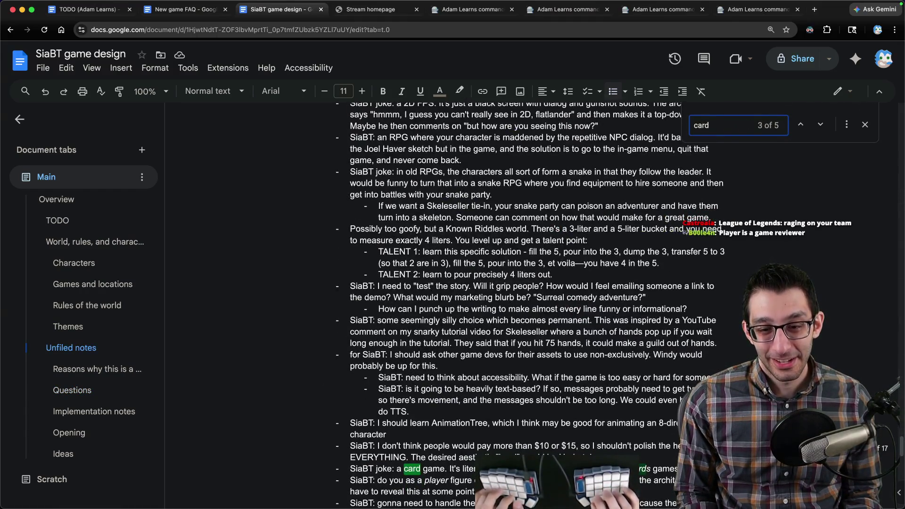
pyautogui.press('Escape')
# - Paste the card game tutorial suggestion as a sub-bullet under the card joke, trimming stray digits
pyautogui.press('Return')
pyautogui.press('Tab')
pyautogui.press('Return')
pyautogui.press('Up')
pyautogui.hotkey('ctrl', 'v')
pyautogui.press('Delete')
pyautogui.press('Delete')
pyautogui.press('End')
pyautogui.press('Delete')
# - Start a new notes file with "RPG", then web-search "diablo 2 inventory" in a new browser tab
pyautogui.press('super+Tab')
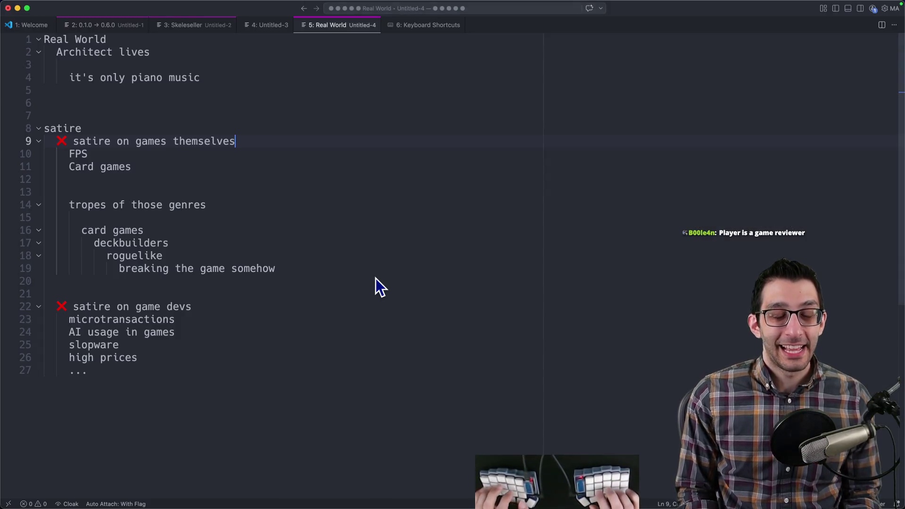
pyautogui.press('super+n')
pyautogui.write('RPG')
pyautogui.press('Return')
pyautogui.press('Return')
pyautogui.press('super+Tab')
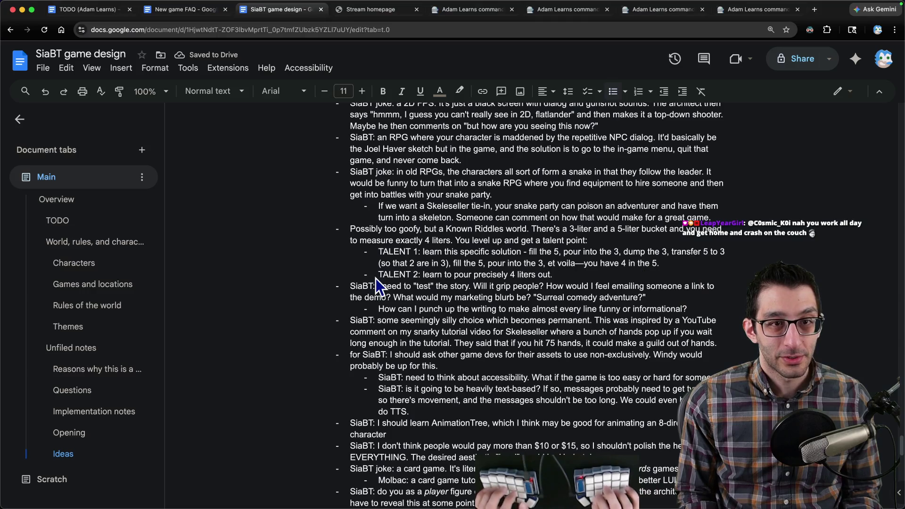
pyautogui.press('super+t')
pyautogui.write('diablo 2 inventory')
pyautogui.press('Return')
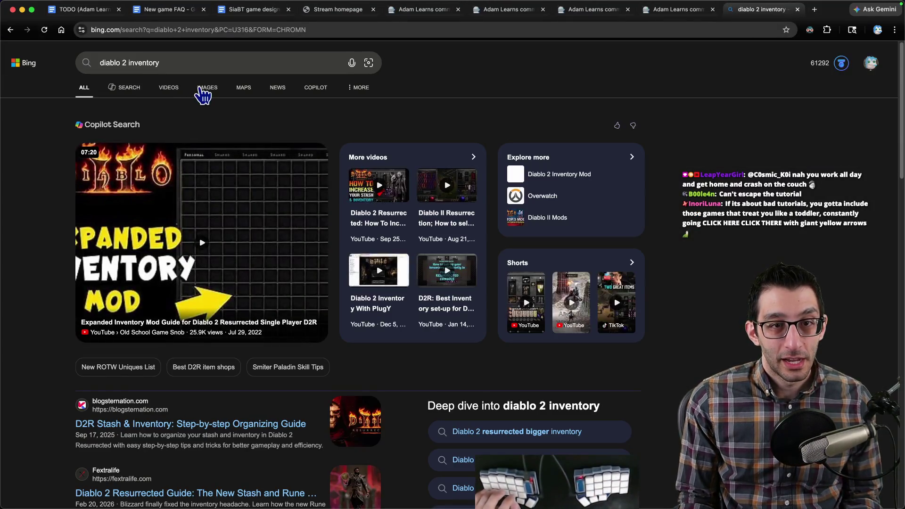
# - Open the MobyGames Diablo II inventory screenshot full-size in its own tab, zoomed out, then return to the New game FAQ doc
pyautogui.click(206, 91)
pyautogui.click(170, 188)
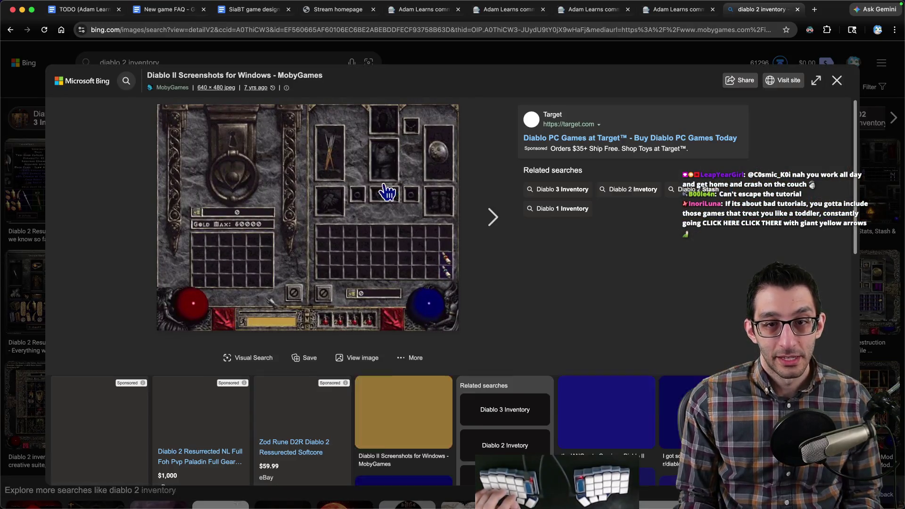
pyautogui.rightClick(370, 172)
pyautogui.click(388, 189)
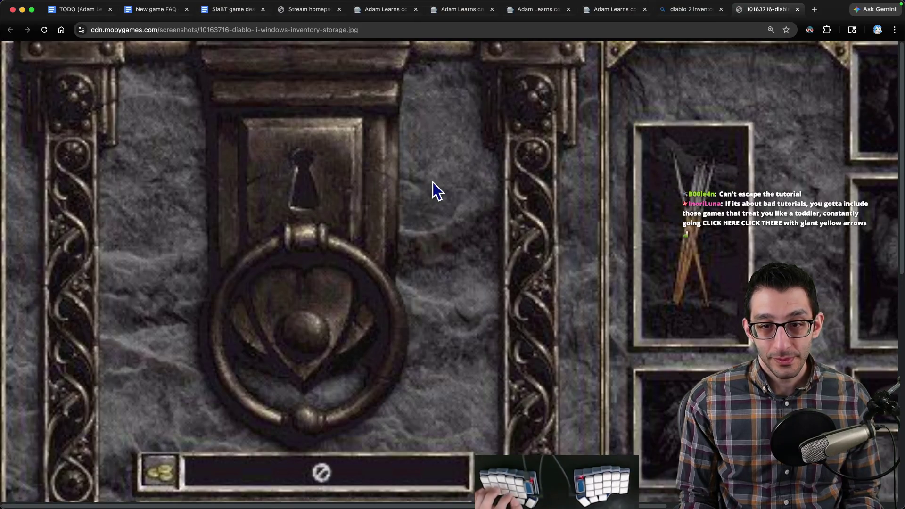
pyautogui.press('super+minus')
pyautogui.press('super+minus')
pyautogui.press('super+minus')
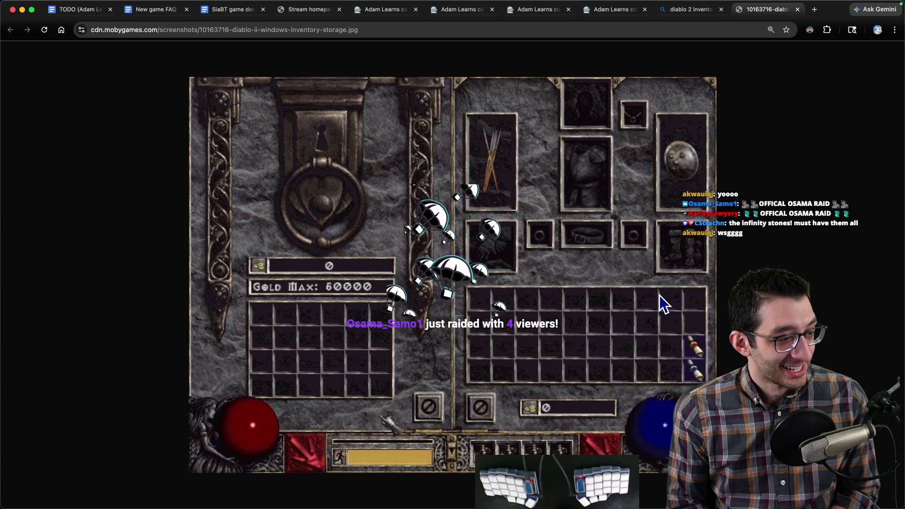
pyautogui.click(152, 10)
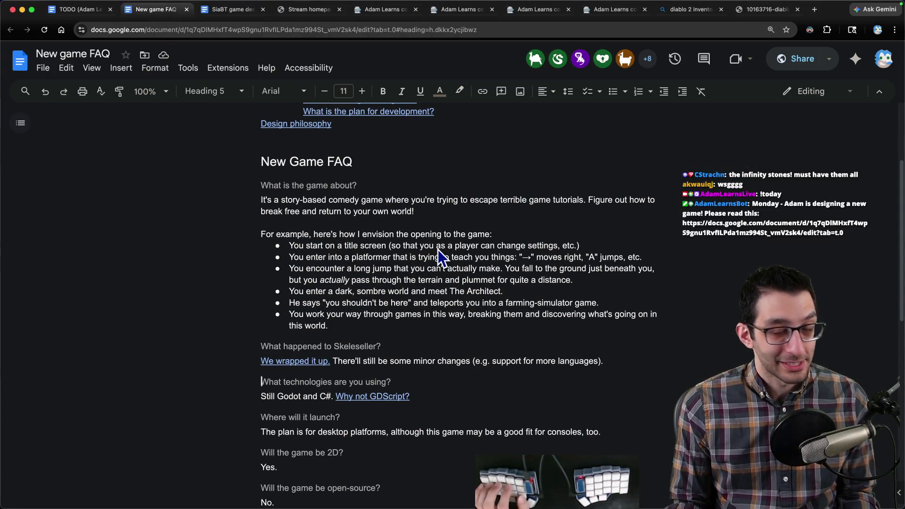
# - Switch to the SiaBT game design doc and review earlier Ideas entries like the cut-scene joke
pyautogui.hotkey('ctrl', 'Tab')
pyautogui.scroll(3, 323, 222)
pyautogui.scroll(2, 464, 237)
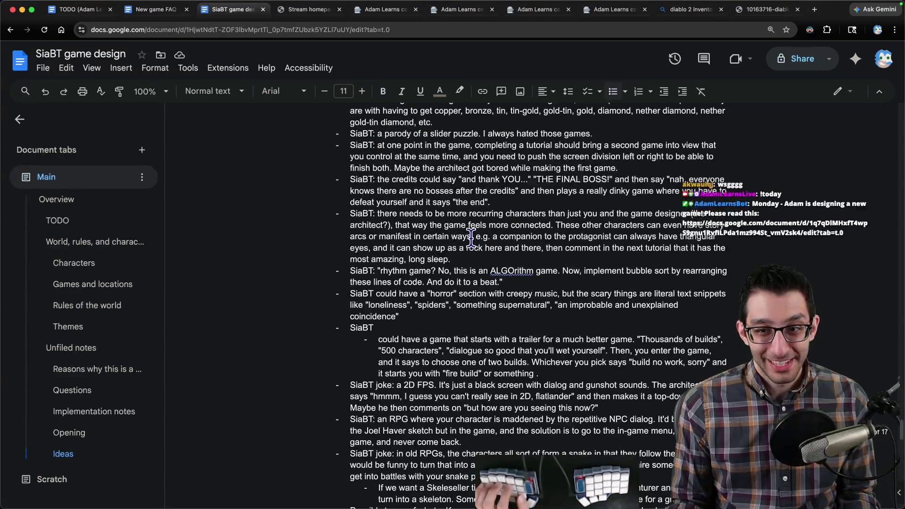
pyautogui.scroll(3, 471, 237)
pyautogui.scroll(1, 500, 251)
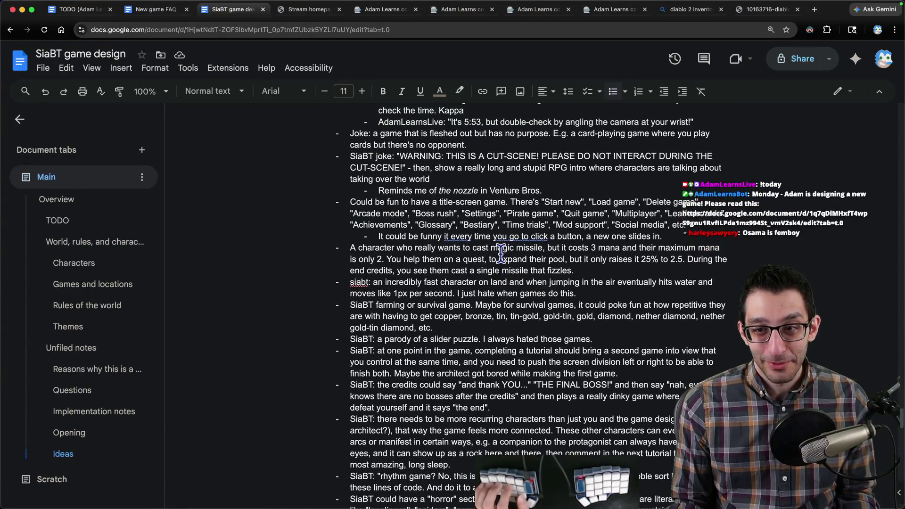
pyautogui.scroll(1, 500, 251)
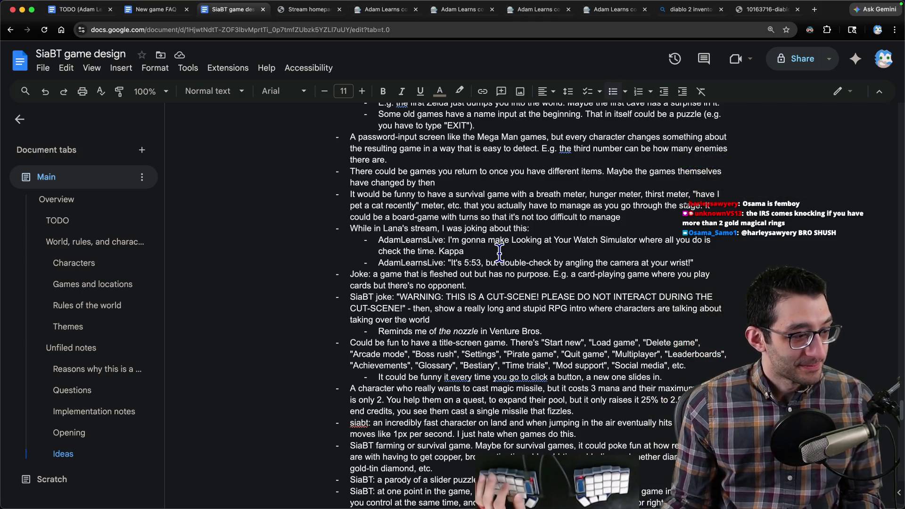
pyautogui.press('super+Tab')
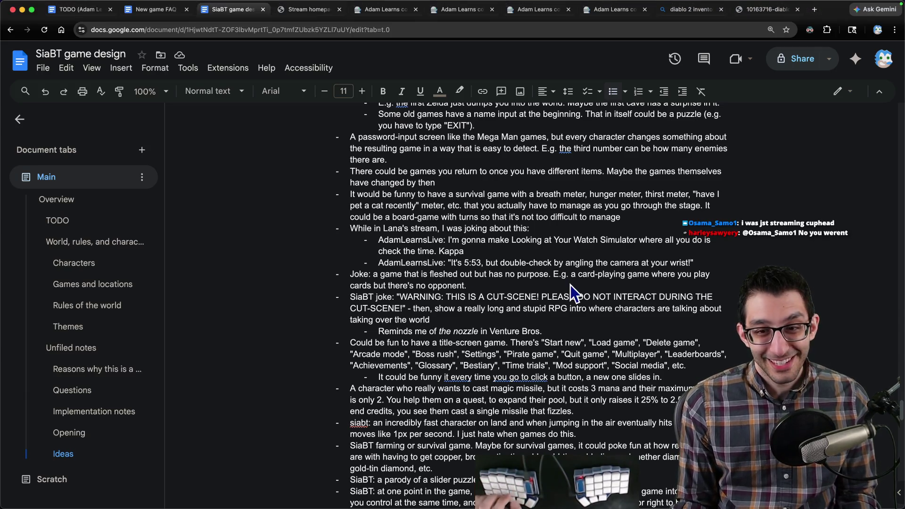
# - Search the doc for 'ring'/'rings' matches, then start a new bullet at the end of the Ideas list
pyautogui.press('super+f')
pyautogui.write('ring')
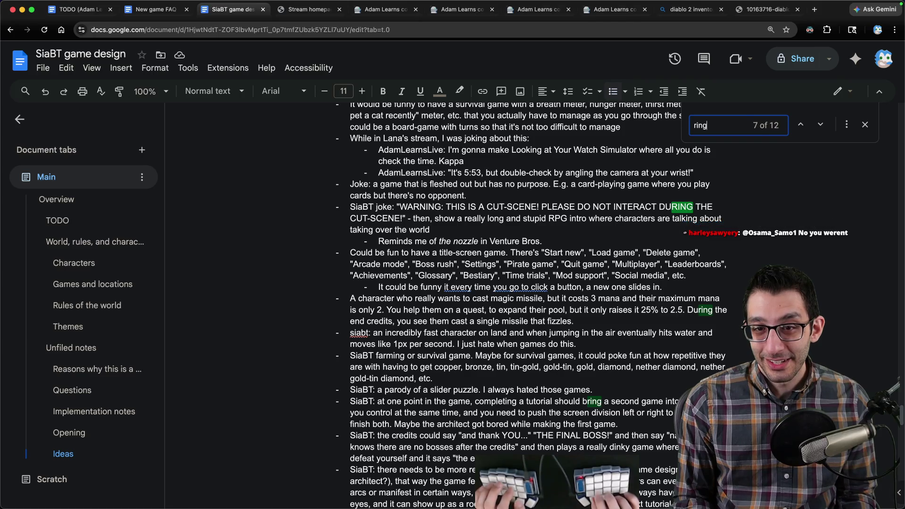
pyautogui.press('Return')
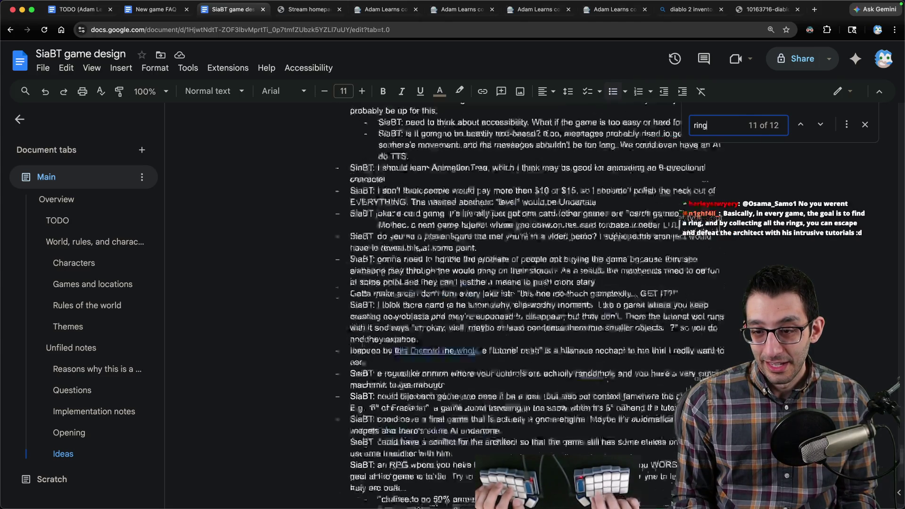
pyautogui.write('s')
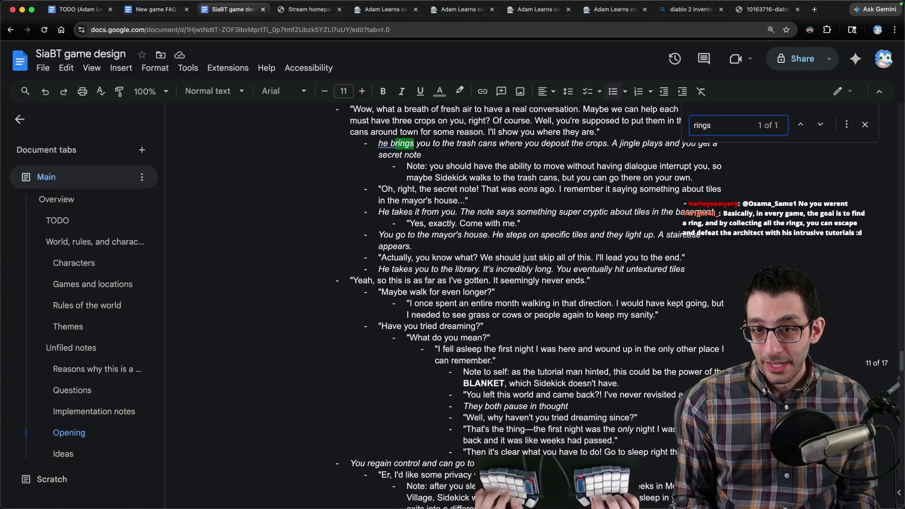
pyautogui.press('Escape')
pyautogui.scroll(-15, 349, 434)
pyautogui.scroll(-10, 350, 434)
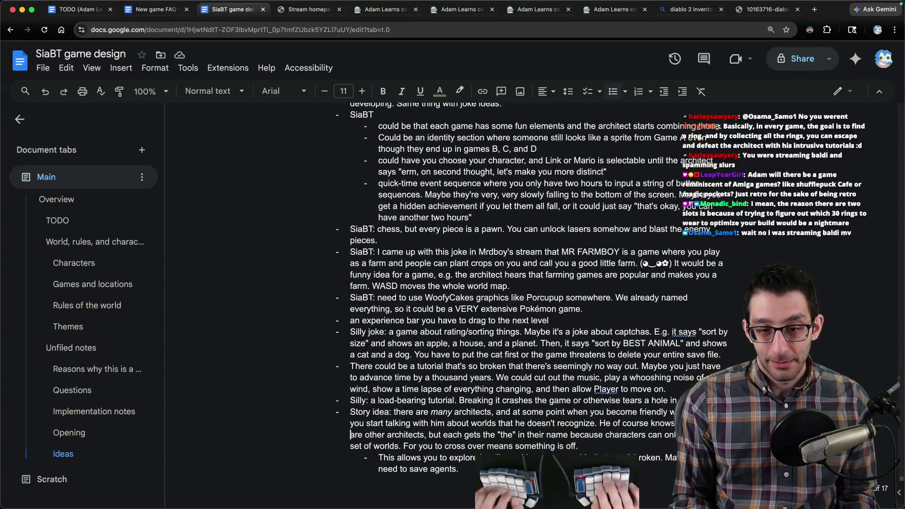
pyautogui.hotkey('ctrl', 'End')
pyautogui.press('Return')
# - Write the top-level RPG-ring bullet (~30 rings to beat the unbeatable) with the chat comment nested beneath
pyautogui.hotkey('shift', 'Tab')
pyautogui.write('The RPG-')
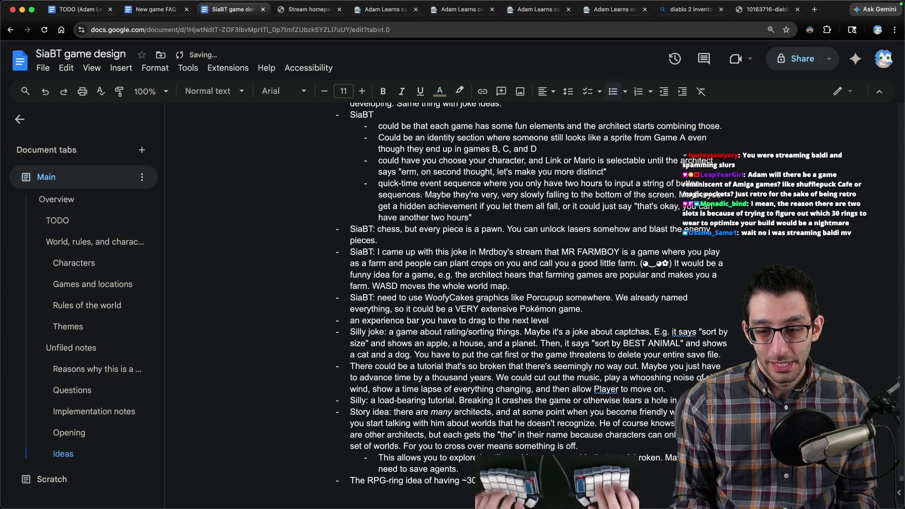
pyautogui.write("beating a that's supposed to be unbeatable")
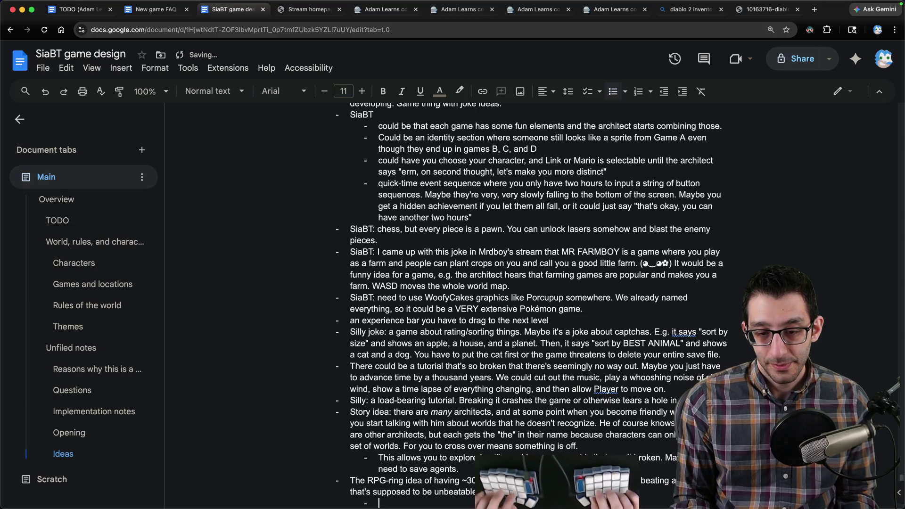
pyautogui.hotkey('ctrl', 'v')
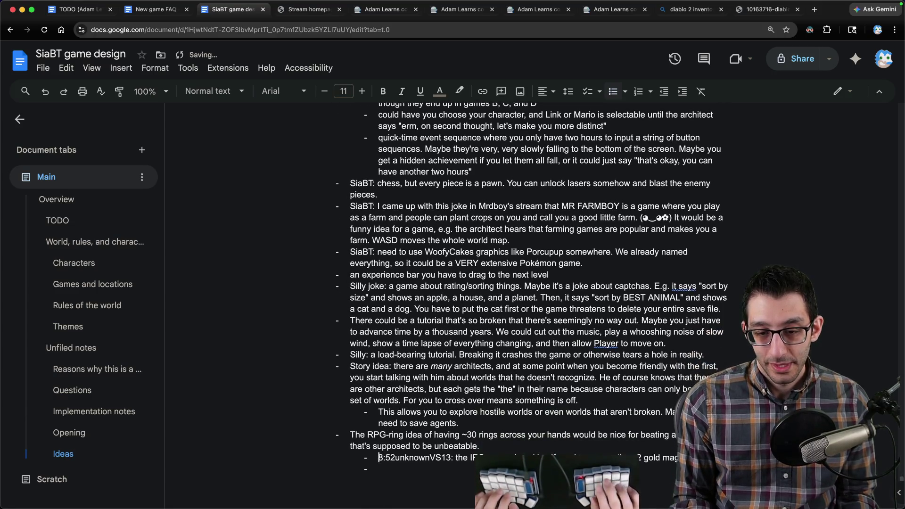
pyautogui.press('Return')
pyautogui.press('BackSpace')
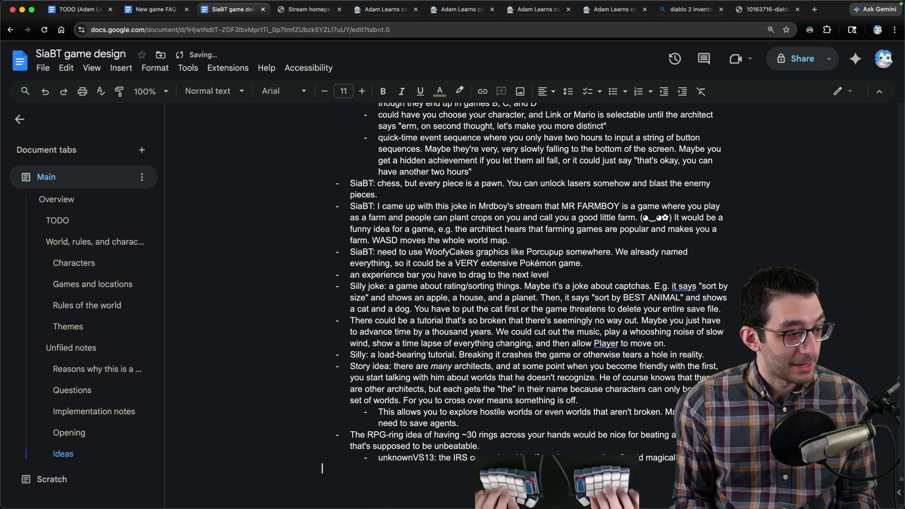
pyautogui.press('BackSpace')
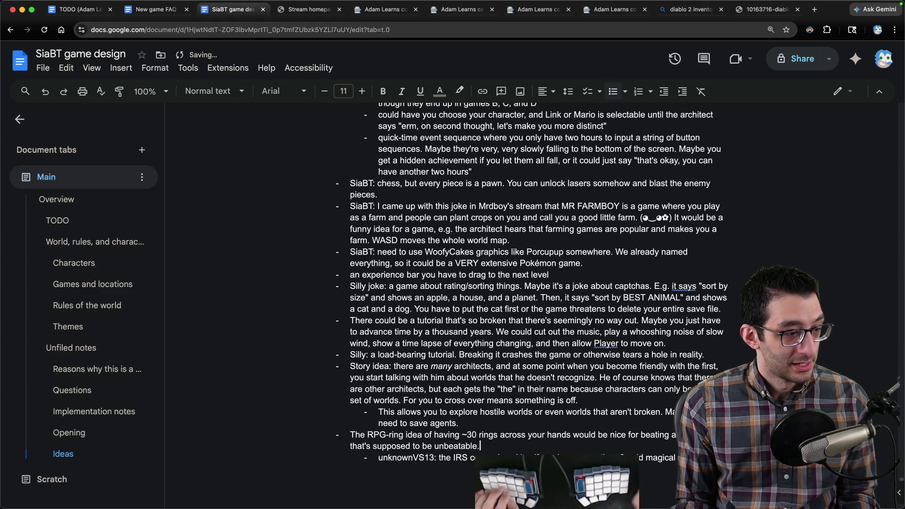
pyautogui.press('super+Tab')
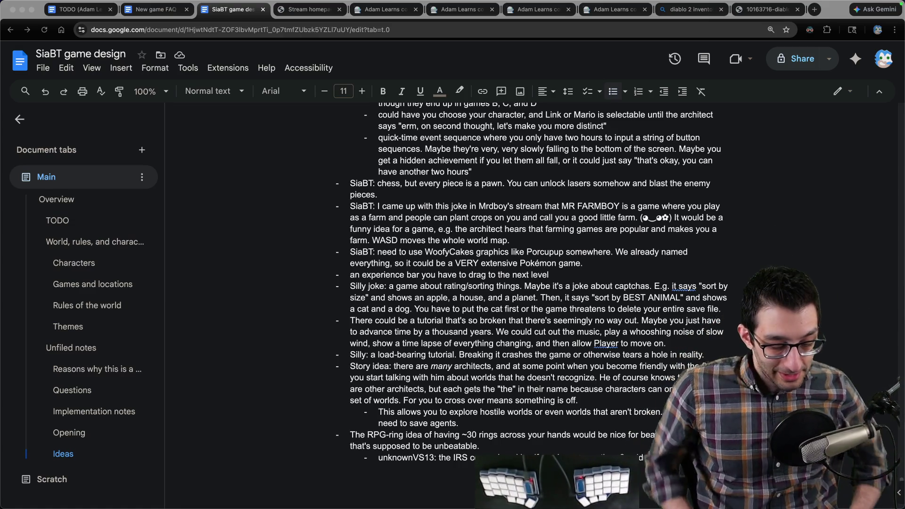
pyautogui.press('super+Tab')
pyautogui.write('Story')
# - Jot 'Story' and 'Game' lines in the Story scratch file and select 'Story'
pyautogui.press('Return')
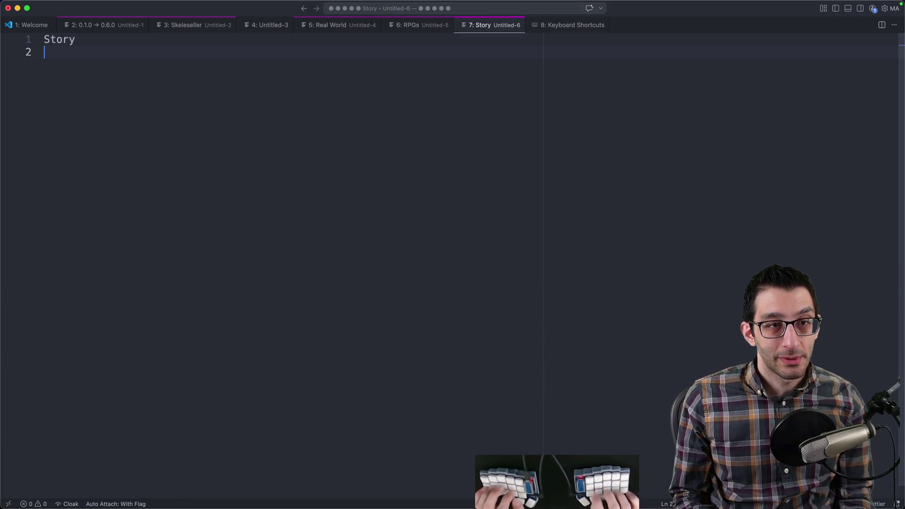
pyautogui.write('Game')
pyautogui.press('Up')
pyautogui.hotkey('shift', 'Home')
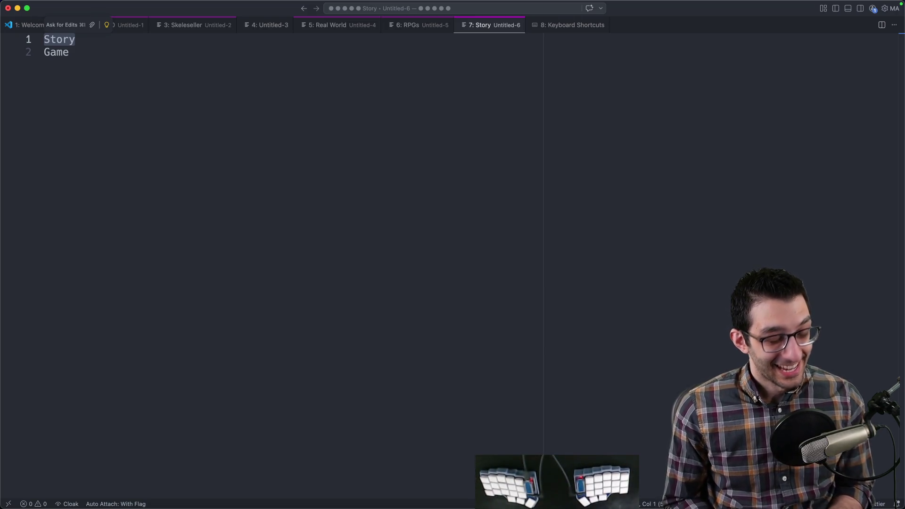
# - Put the chat comment about two ring slots in a new scratch file, trimming its timestamp prefix
pyautogui.press('super+Tab')
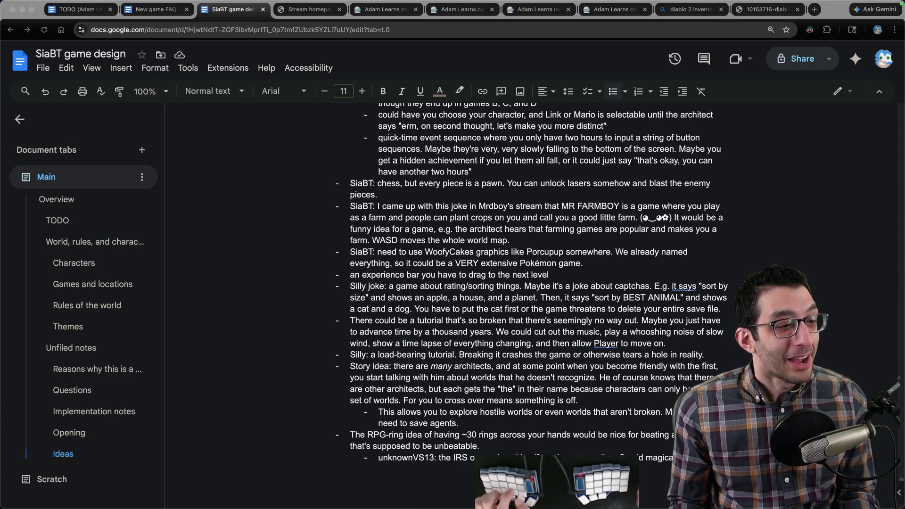
pyautogui.press('super+Tab')
pyautogui.press('Delete')
pyautogui.press('Delete')
pyautogui.press('Delete')
pyautogui.press('Delete')
pyautogui.press('Down')
pyautogui.press('Down')
pyautogui.press('Return')
pyautogui.press('Tab')
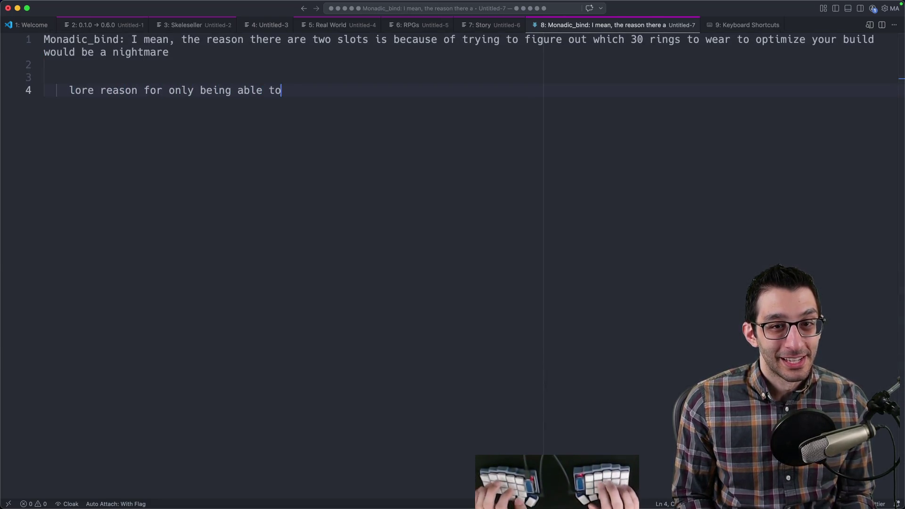
pyautogui.write('two')
# - Note lore reasons for only two rings: magic overload, can't wield a weapon easily
pyautogui.press('Return')
pyautogui.press('Return')
pyautogui.press('Return')
pyautogui.press('Tab')
pyautogui.write('ma')
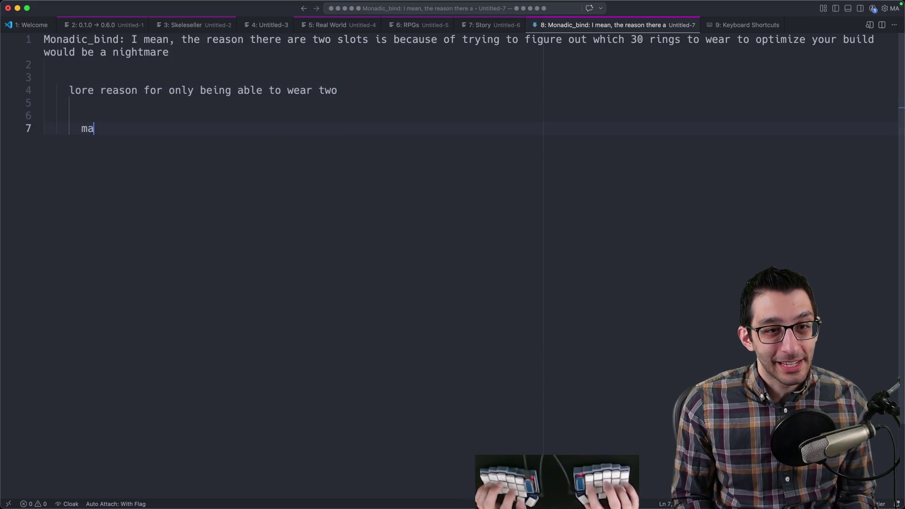
pyautogui.write('d')
pyautogui.press('Return')
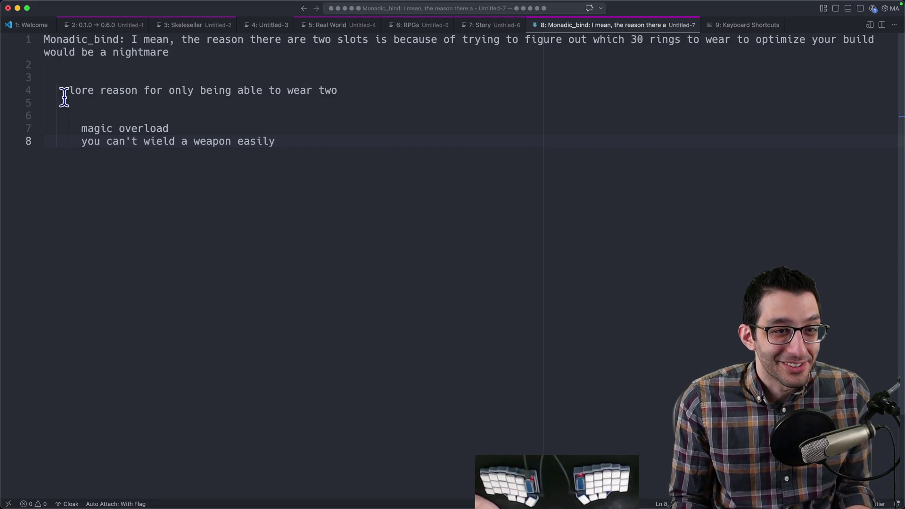
pyautogui.moveTo(64, 90); pyautogui.dragTo(436, 201)
pyautogui.click(438, 188)
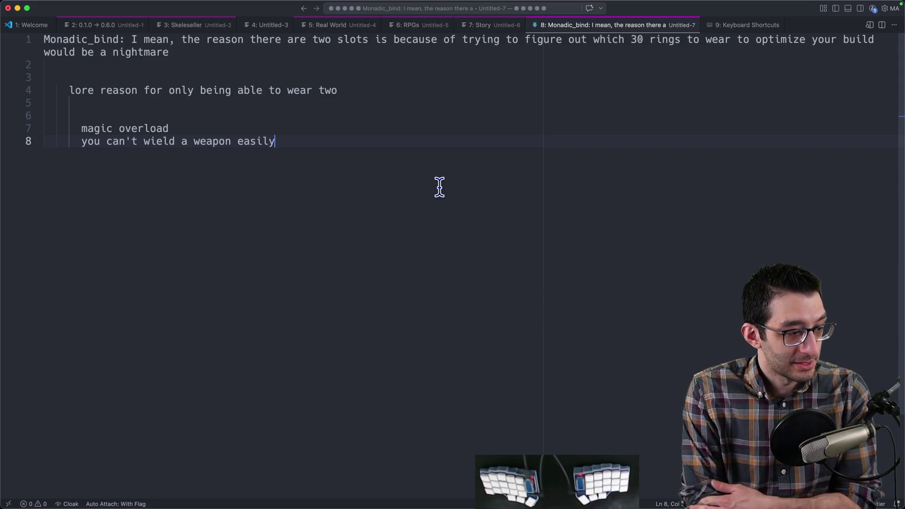
# - Add a 'Risk:' line that tutorial-like text gets skipped, and select it
pyautogui.press('Return')
pyautogui.press('Return')
pyautogui.press('Return')
pyautogui.write('Risk: if it feels li')
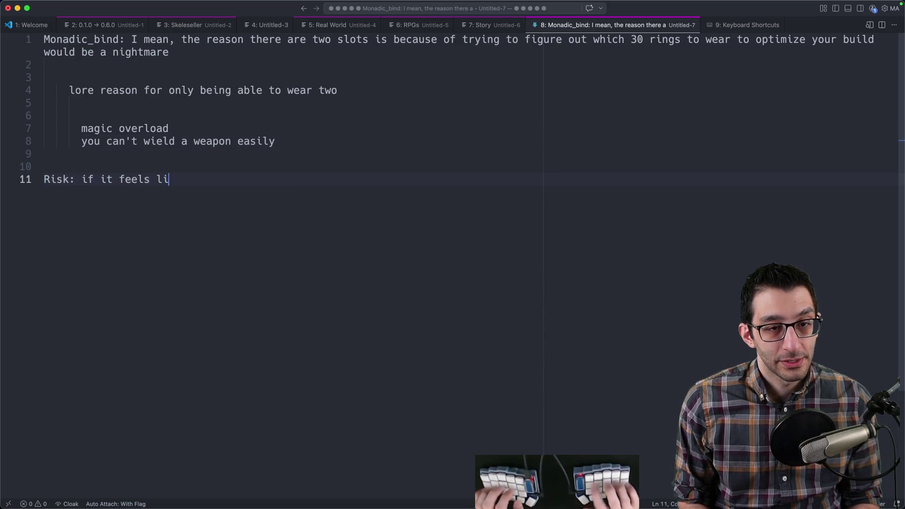
pyautogui.write('ke a tut')
pyautogui.write(', people will dBackSpaceskip all of the text')
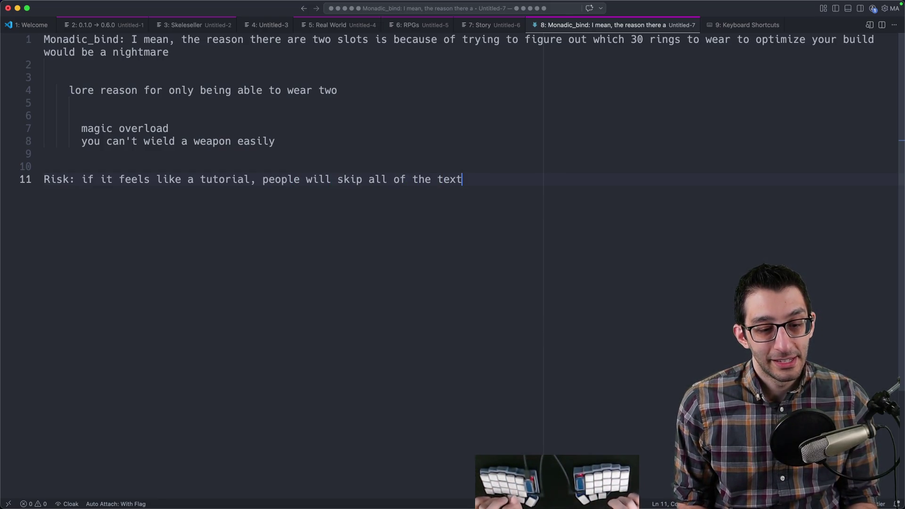
pyautogui.hotkey('shift', 'Home')
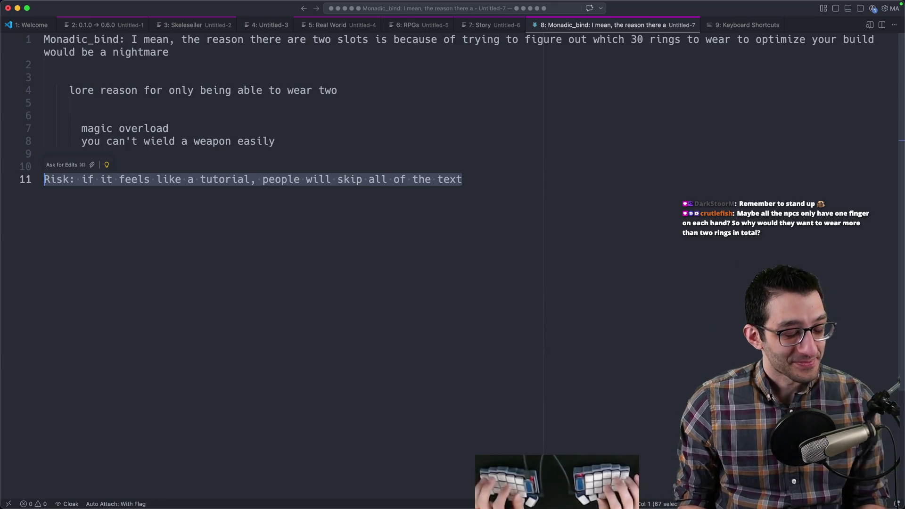
pyautogui.press('super+Tab')
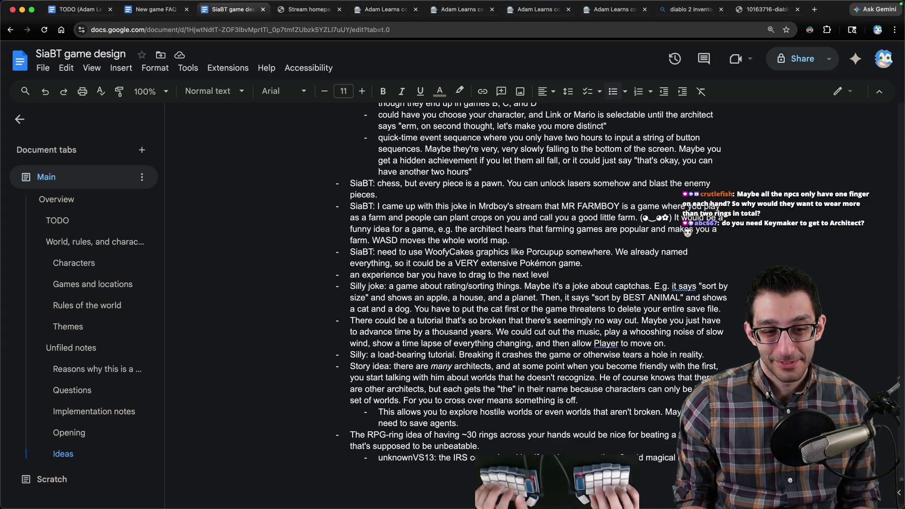
# - Add a Heading 4 'Jokes' with a Heading 3 'Ideas' above it after the last idea
pyautogui.press('Return')
pyautogui.press('super+alt+4')
pyautogui.write('okes')
pyautogui.press('Home')
pyautogui.press('Return')
pyautogui.press('Return')
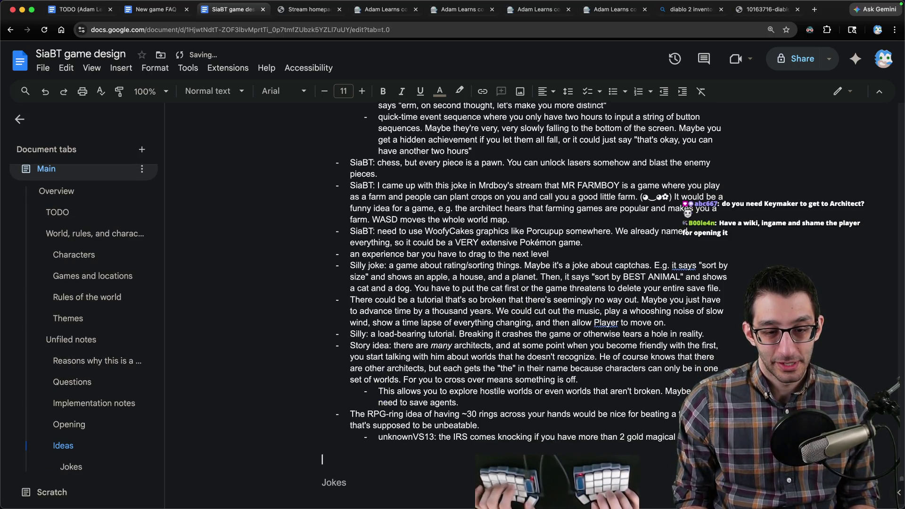
pyautogui.press('super+alt+3')
pyautogui.write('Ideas')
pyautogui.scroll(-5, 380, 430)
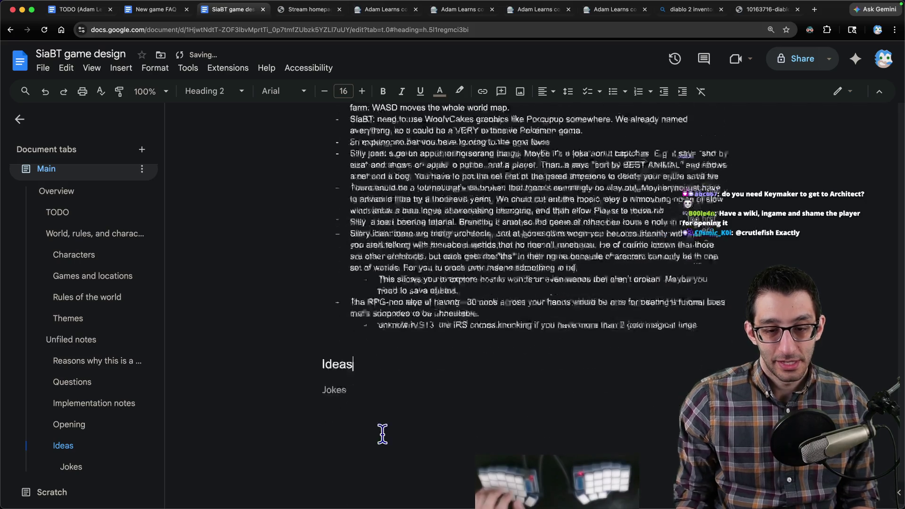
pyautogui.press('Down')
# - Write a Jokes bullet: a skipped tutorial keeps talking, only more slowly
pyautogui.press('Return')
pyautogui.press('super+shift+8')
pyautogui.write('There could be a tutorial that if you try to skip, i')
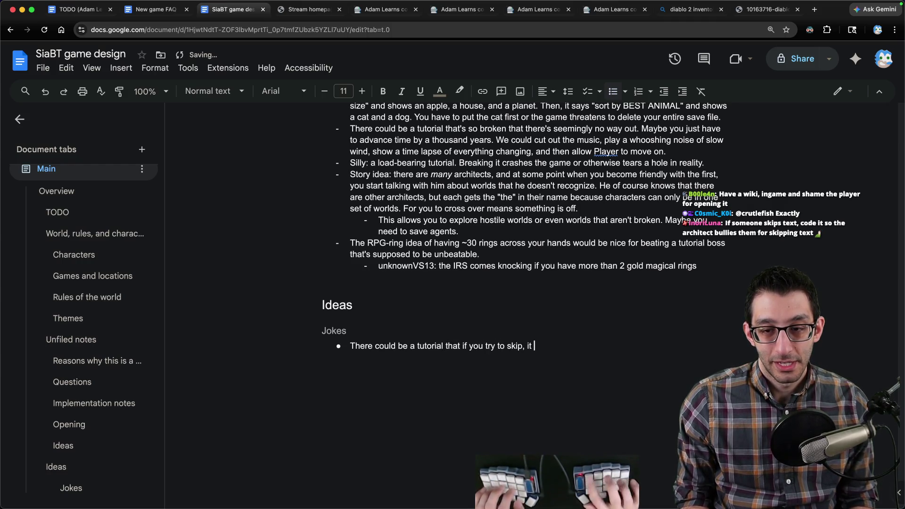
pyautogui.write('talk')
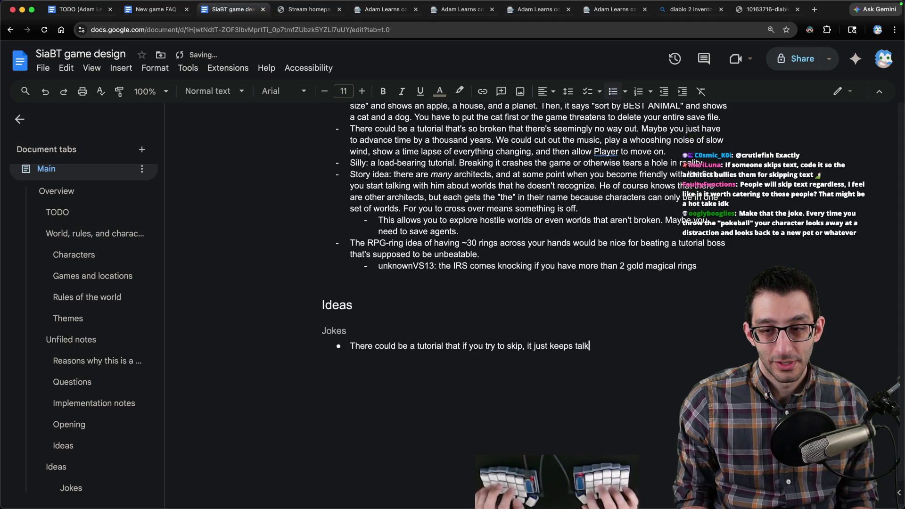
pyautogui.write('"talking" more ')
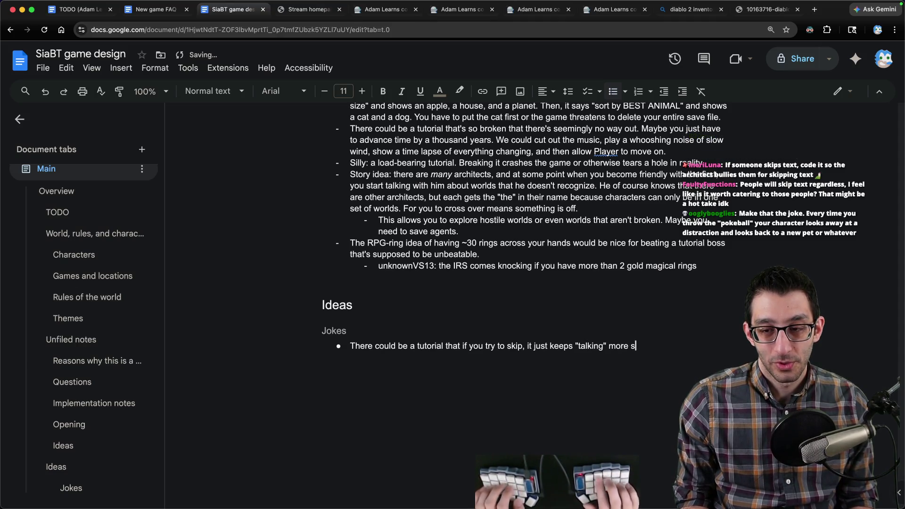
pyautogui.write('slowly')
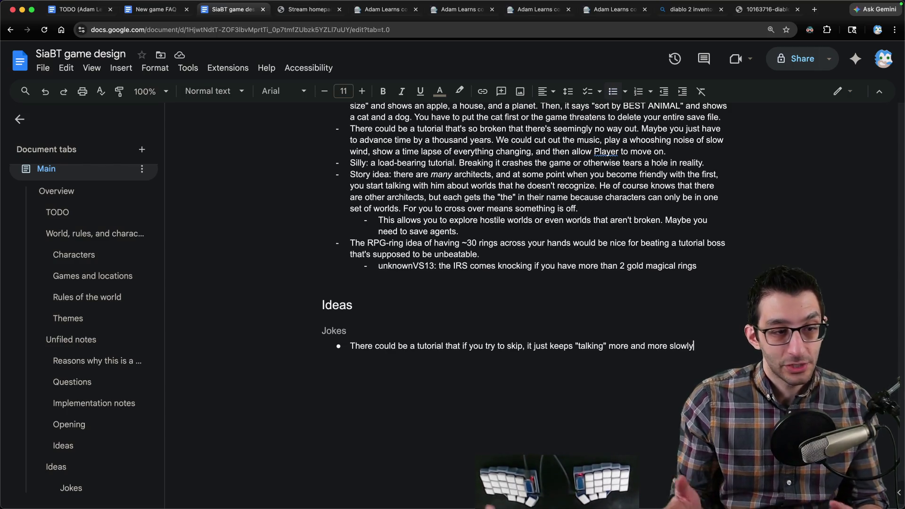
pyautogui.press('super+shift+v')
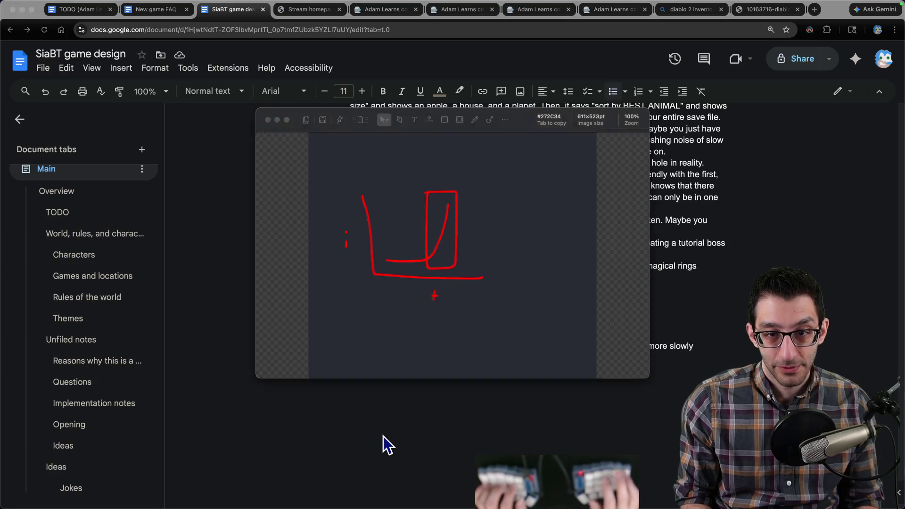
pyautogui.press('Escape')
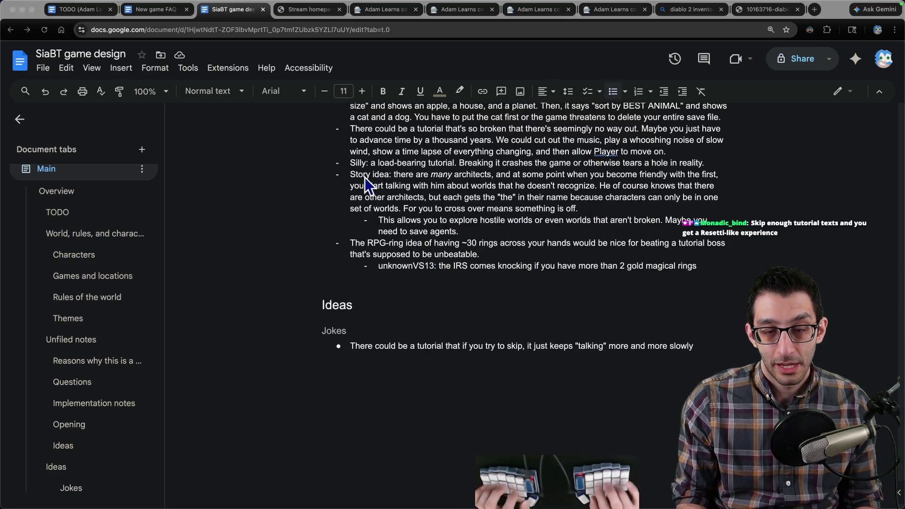
# - Back in the VS Code notes, add blank lines below the risk note
pyautogui.press('super+Tab')
pyautogui.press('End')
pyautogui.press('Return')
pyautogui.press('Return')
pyautogui.press('Return')
pyautogui.press('Return')
pyautogui.press('Return')
pyautogui.press('Return')
pyautogui.press('Return')
pyautogui.write('________  ')
pyautogui.write('___________')
# - Add 'Hold A to long-jump' on line 19 and an underscore divider on line 26, then highlight the long-jump line
pyautogui.press('Up')
pyautogui.press('Up')
pyautogui.press('Up')
pyautogui.press('Up')
pyautogui.press('Up')
pyautogui.write('Hold A to long-')
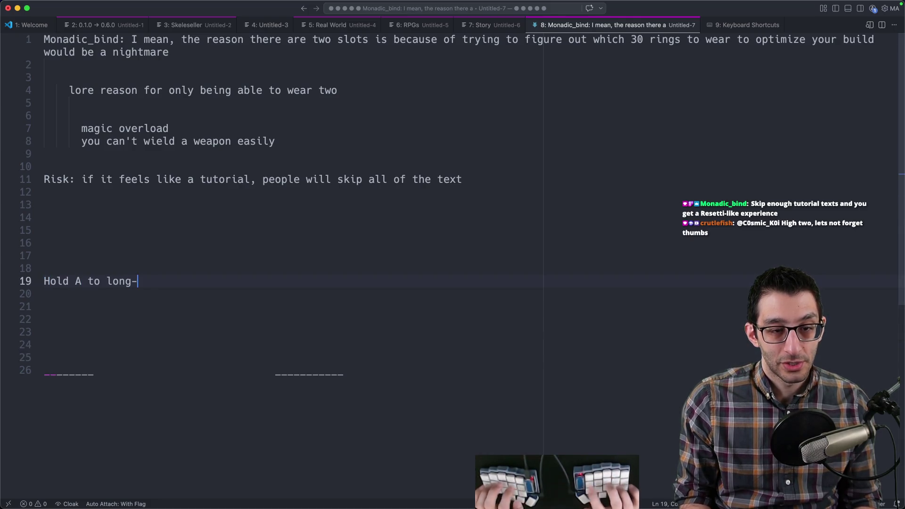
pyautogui.write('jump')
pyautogui.press('Return')
pyautogui.press('BackSpace')
pyautogui.keyDown('shift'); pyautogui.click(32, 269); pyautogui.keyUp('shift')
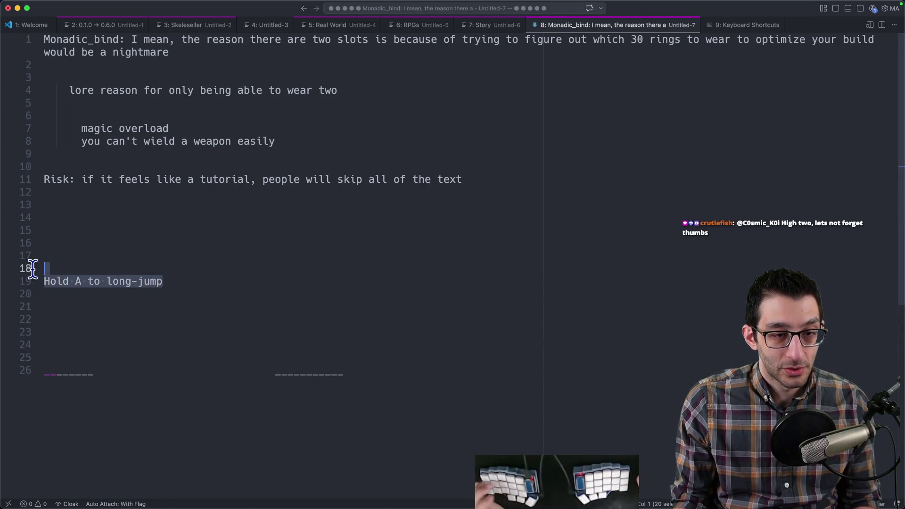
pyautogui.click(78, 372)
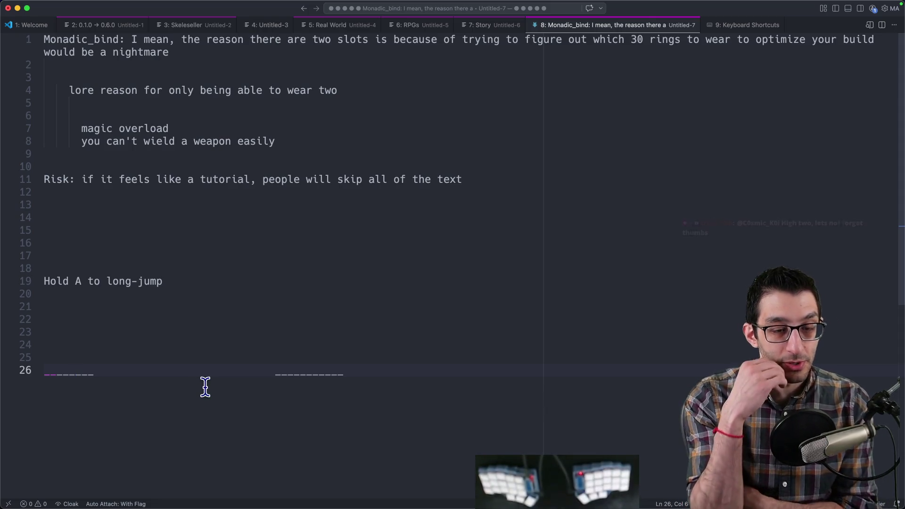
pyautogui.click(5, 283)
pyautogui.moveTo(67, 281); pyautogui.dragTo(188, 280)
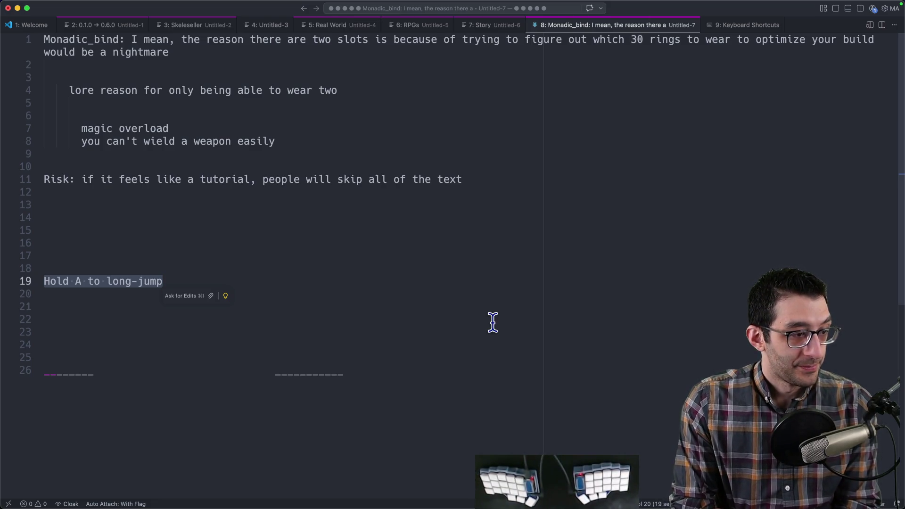
# - Paste the viewer's Resetti-like chat comment as a sub-bullet under the joke
pyautogui.press('super+Tab')
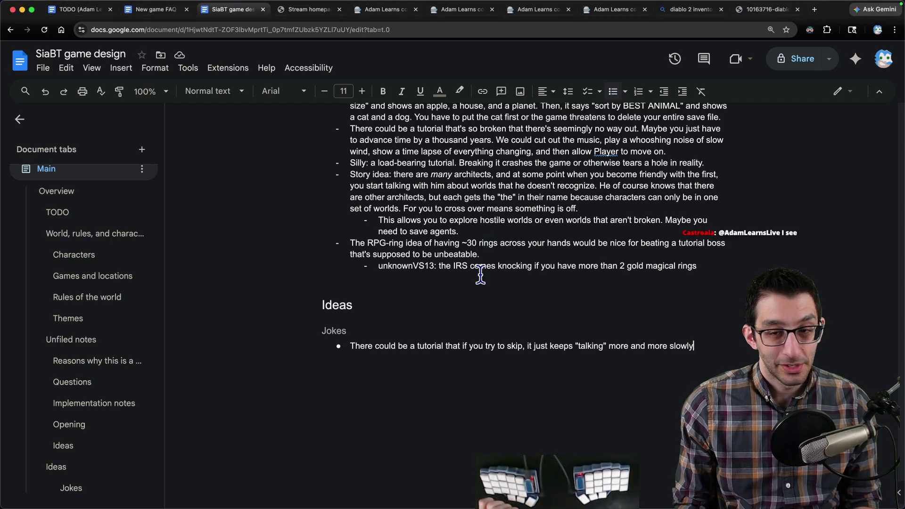
pyautogui.scroll(1, 505, 269)
pyautogui.scroll(2, 505, 270)
pyautogui.scroll(-4, 498, 267)
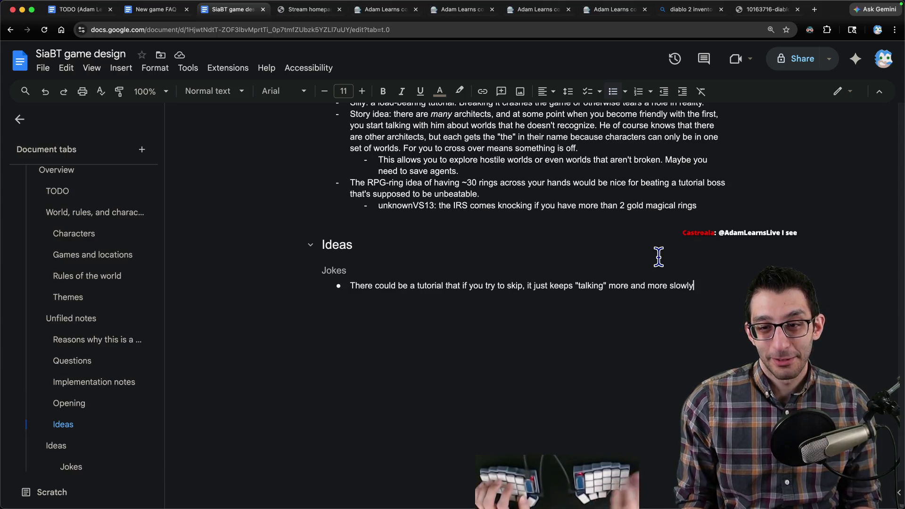
pyautogui.press('Return')
pyautogui.press('Tab')
pyautogui.press('super+v')
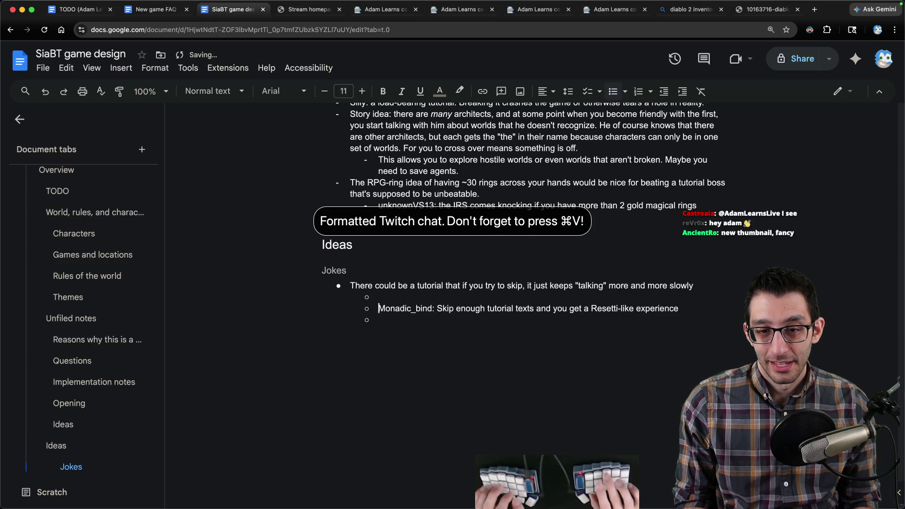
pyautogui.press('Up')
pyautogui.press('End')
# - Nest a reply saying the tutorial text is actually helpful, rewording its phrasing
pyautogui.press('Return')
pyautogui.press('Tab')
pyautogui.write('e that we')
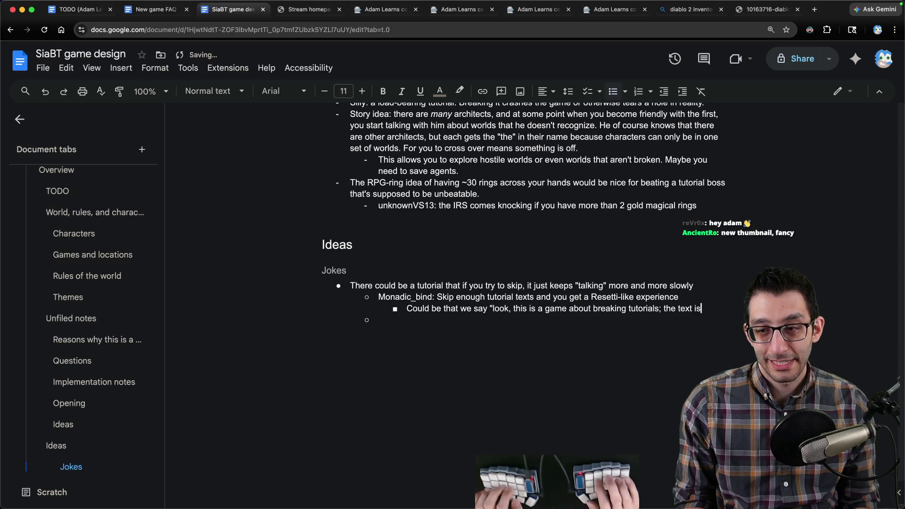
pyautogui.write("n't meant to be something")
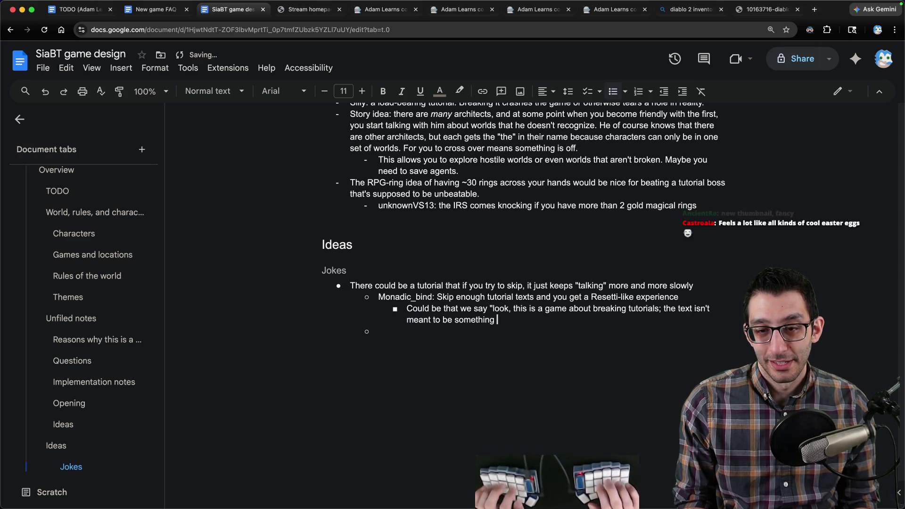
pyautogui.hotkey('alt', 'shift', 'Left')
pyautogui.hotkey('alt', 'shift', 'Left')
pyautogui.hotkey('alt', 'shift', 'Left')
pyautogui.hotkey('alt', 'shift', 'Left')
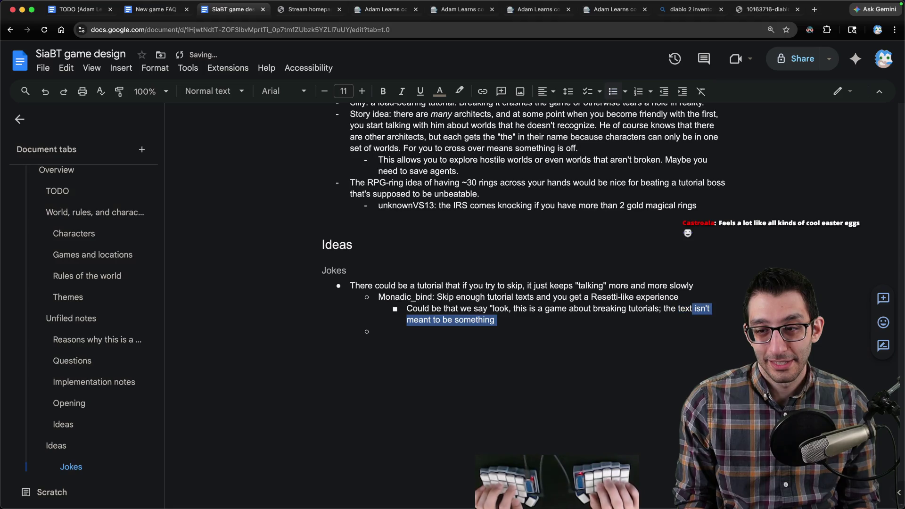
pyautogui.write('is actually helpful')
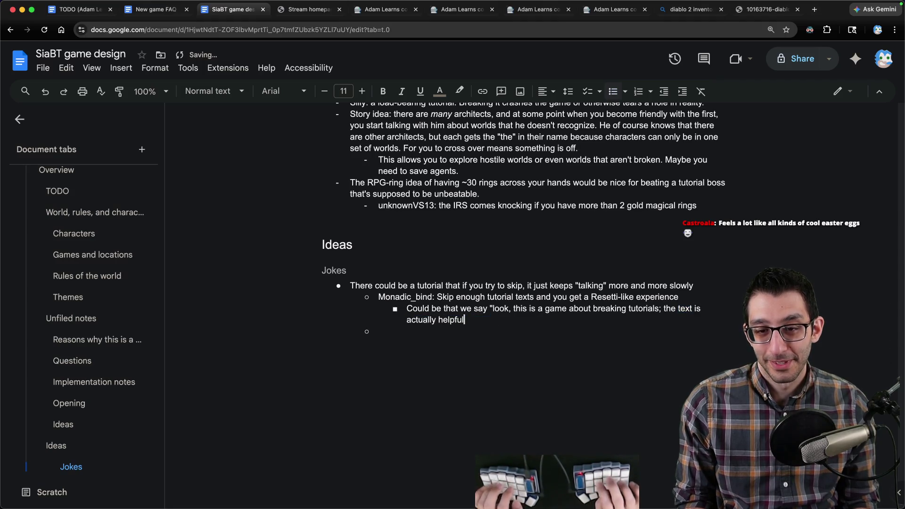
pyautogui.write('"')
pyautogui.hotkey('alt', 'shift', 'Up')
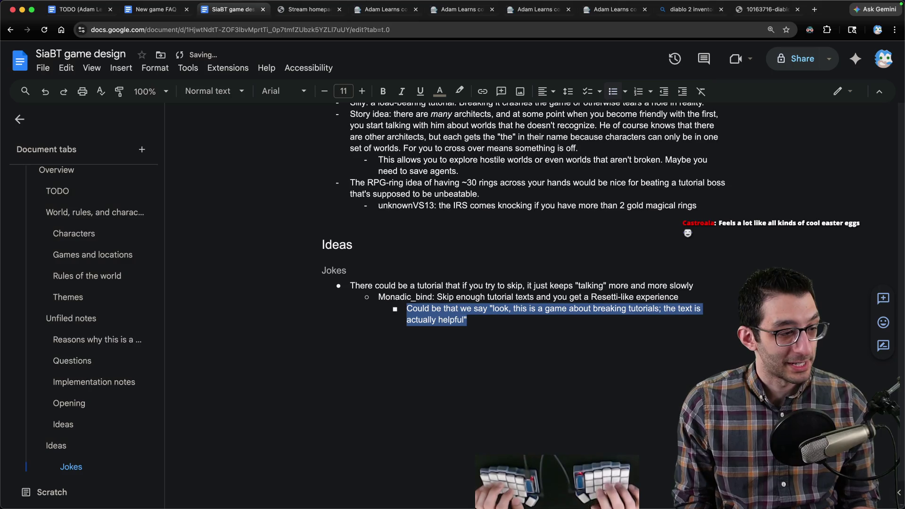
pyautogui.moveTo(334, 270)
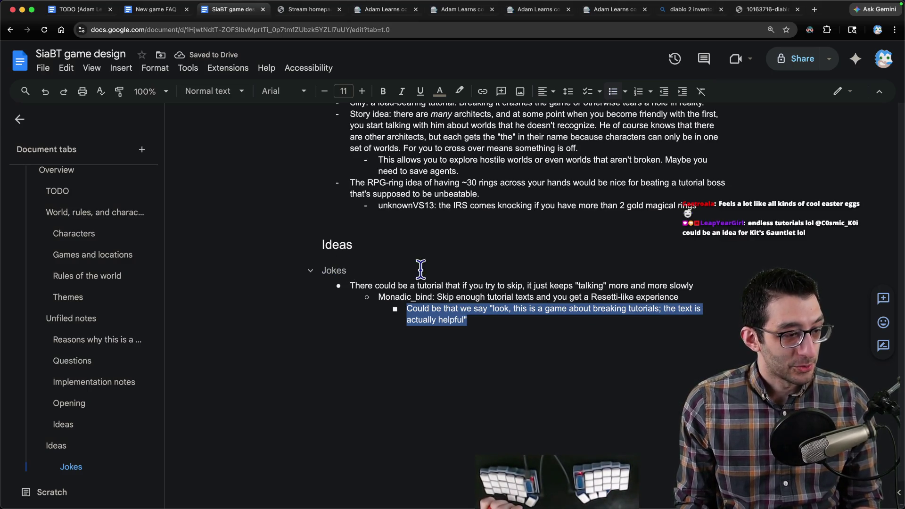
pyautogui.click(428, 258)
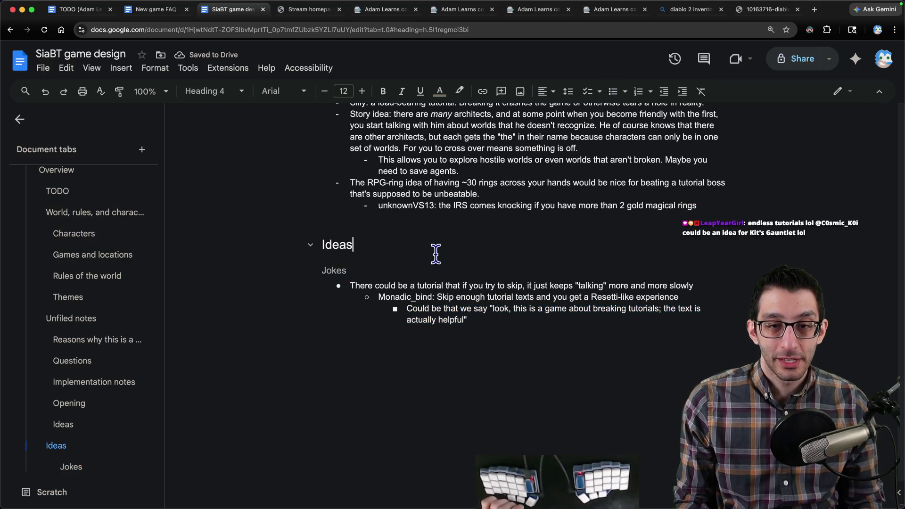
pyautogui.click(92, 340)
# - Review the Reasons section's first bullet about using any assets, glancing at the VS Code chat notes
pyautogui.moveTo(352, 164); pyautogui.dragTo(374, 347)
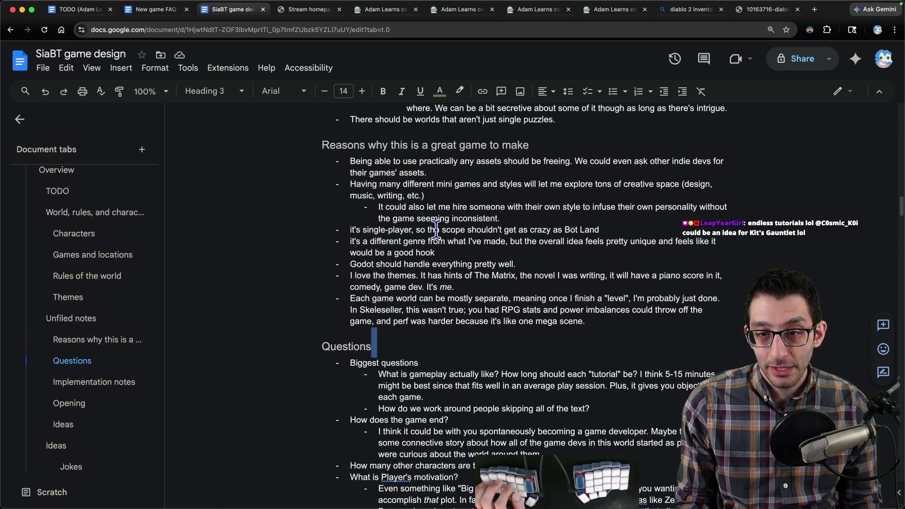
pyautogui.tripleClick(450, 172)
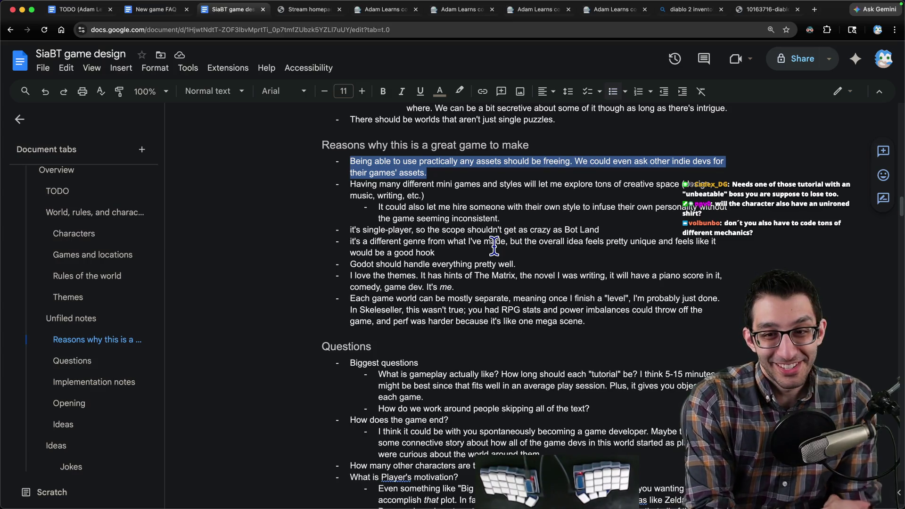
pyautogui.press('super+Tab')
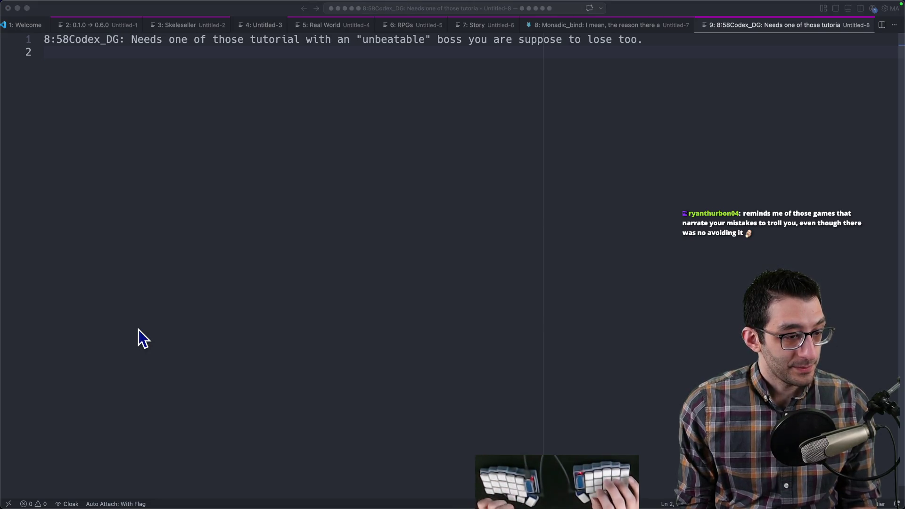
pyautogui.press('super+Tab')
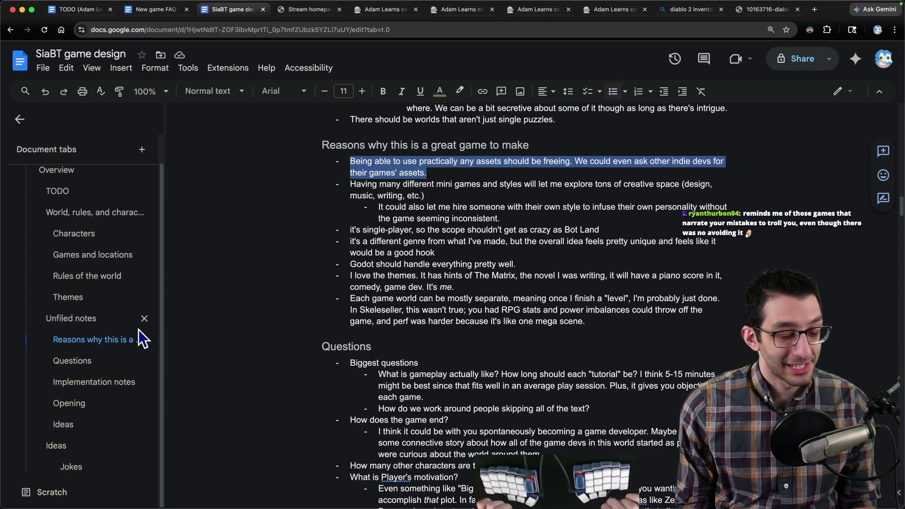
# - Browse the outline via World, rules, and characters, then jump to Ideas under Unfiled notes
pyautogui.click(468, 161)
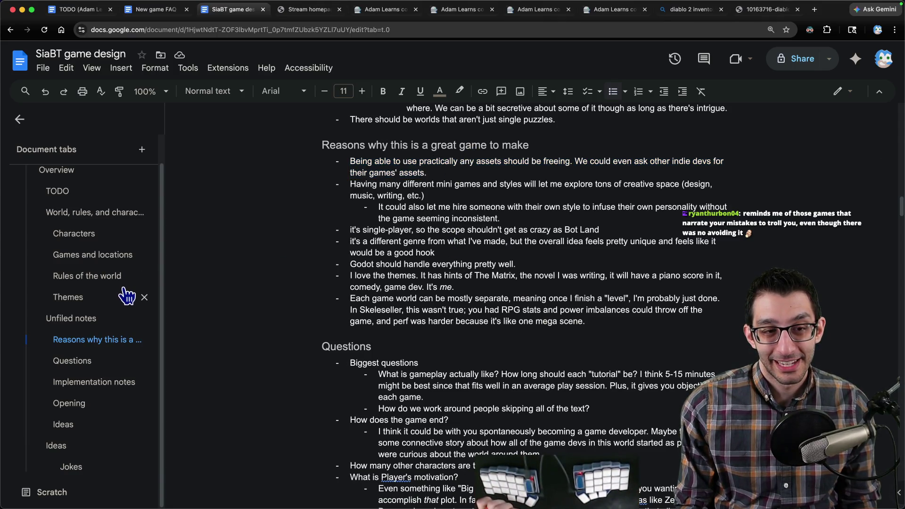
pyautogui.scroll(1, 99, 290)
pyautogui.scroll(-1, 89, 315)
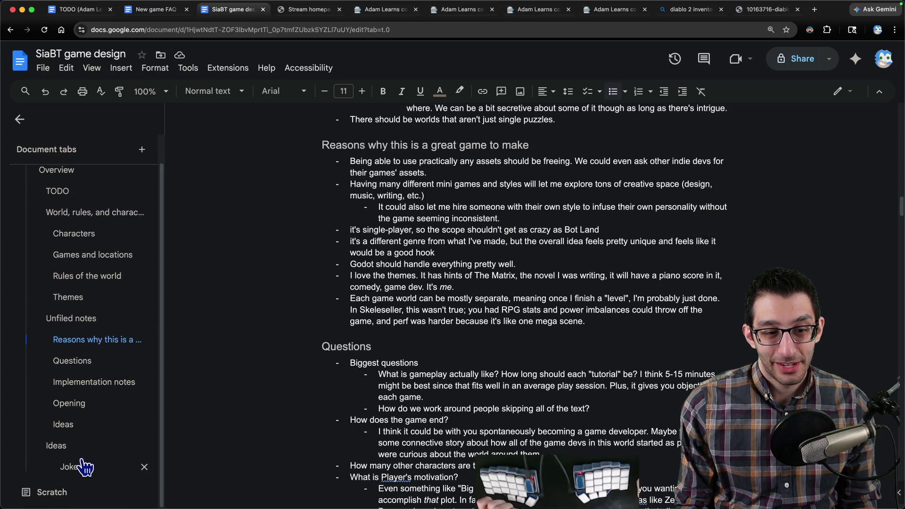
pyautogui.click(78, 426)
pyautogui.click(34, 410)
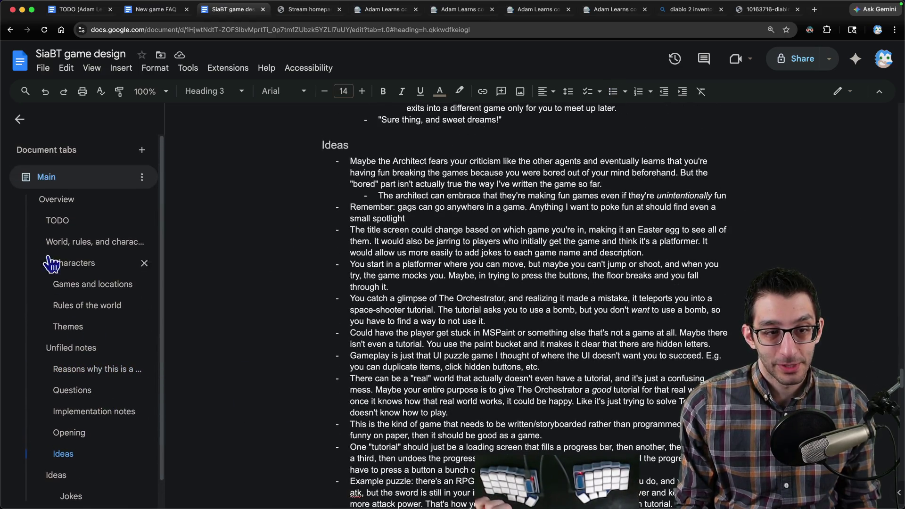
pyautogui.scroll(1, 57, 245)
pyautogui.click(57, 244)
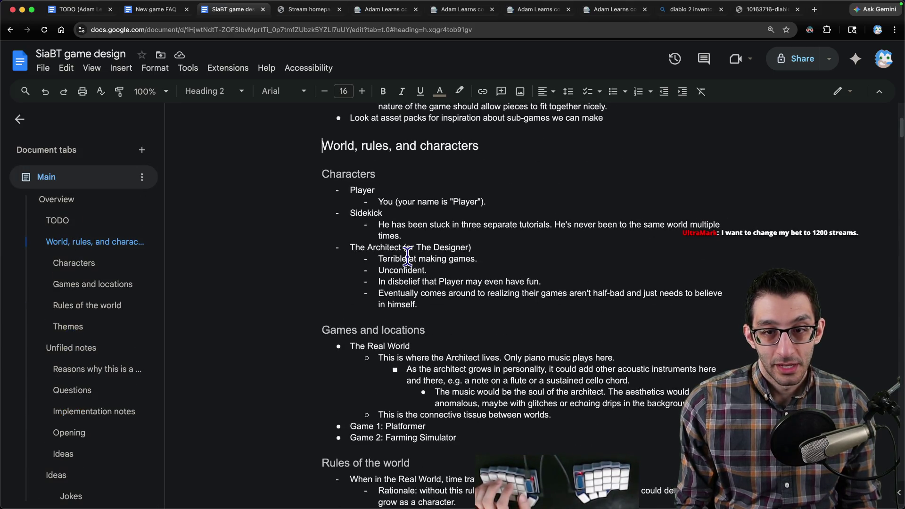
pyautogui.click(461, 286)
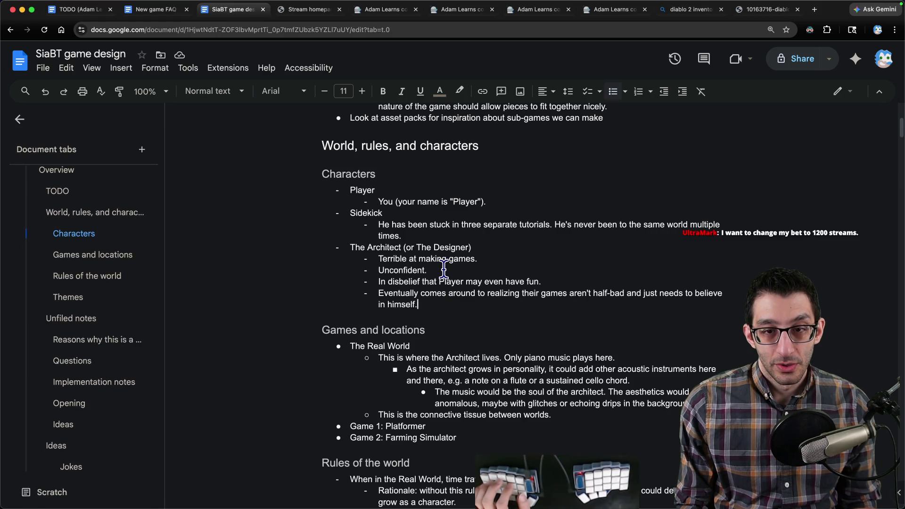
pyautogui.scroll(5, 442, 268)
pyautogui.scroll(-3, 442, 268)
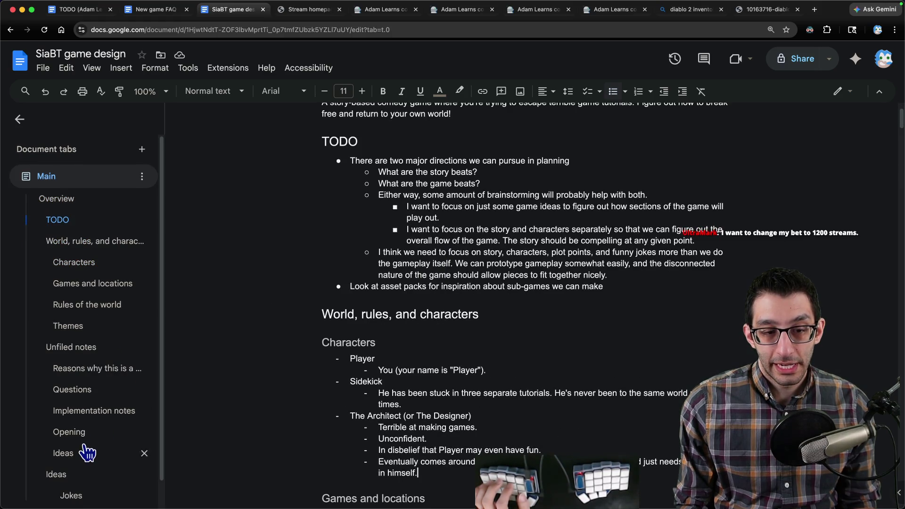
pyautogui.scroll(-1, 78, 459)
pyautogui.click(69, 447)
pyautogui.scroll(5, 422, 239)
pyautogui.scroll(5, 420, 247)
pyautogui.scroll(5, 421, 250)
pyautogui.scroll(5, 421, 247)
pyautogui.scroll(5, 417, 258)
pyautogui.scroll(5, 417, 257)
# - Insert a 'Story' heading with an empty bullet above Jokes
pyautogui.click(74, 476)
pyautogui.press('Return')
pyautogui.press('Up')
pyautogui.write('Story')
pyautogui.press('Return')
pyautogui.hotkey('ctrl', 'shift', '8')
pyautogui.scroll(5, 137, 404)
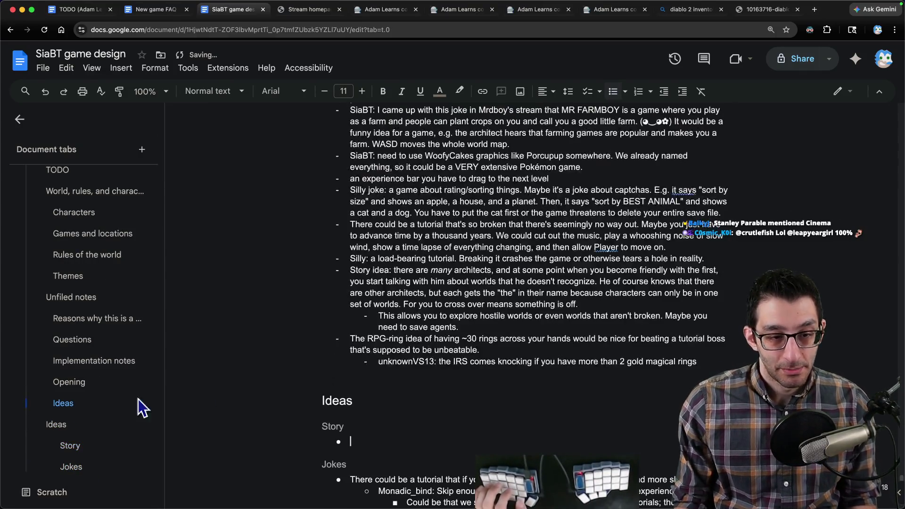
pyautogui.scroll(5, 397, 357)
pyautogui.scroll(5, 397, 357)
pyautogui.scroll(5, 399, 353)
pyautogui.scroll(5, 403, 351)
pyautogui.scroll(3, 404, 350)
pyautogui.scroll(-1, 404, 351)
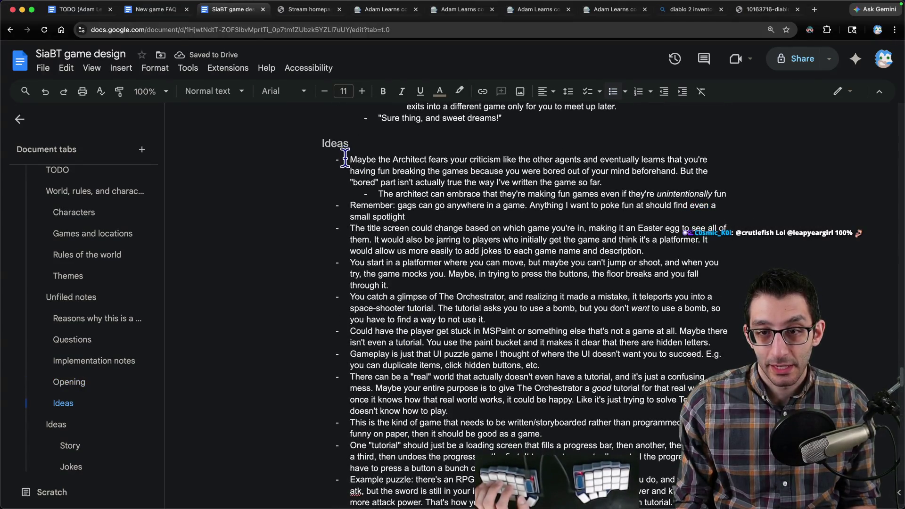
# - Remove the Architect-fears, platformer and Orchestrator-glimpse bullets from the old Ideas list
pyautogui.moveTo(347, 159); pyautogui.dragTo(752, 192)
pyautogui.hotkey('ctrl', 'c')
pyautogui.press('BackSpace')
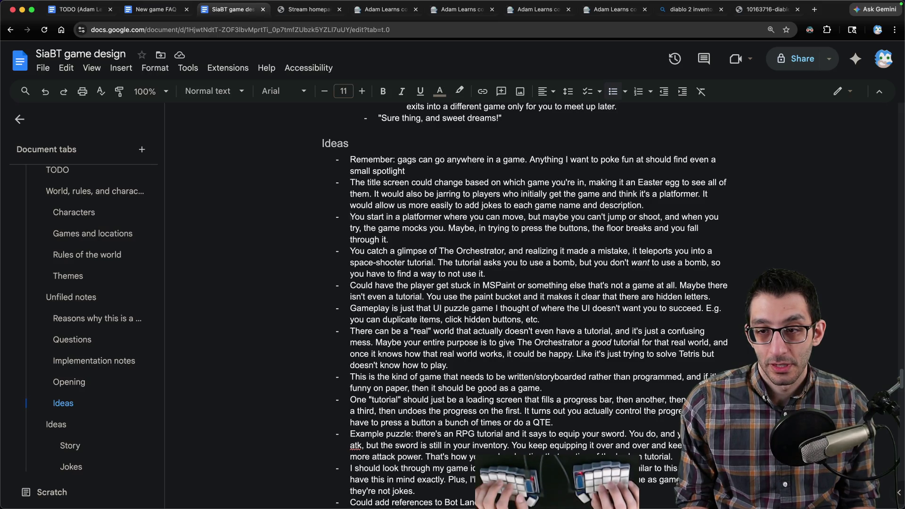
pyautogui.hotkey('shift', 'Down')
pyautogui.hotkey('shift', 'Down')
pyautogui.hotkey('shift', 'Down')
pyautogui.press('BackSpace')
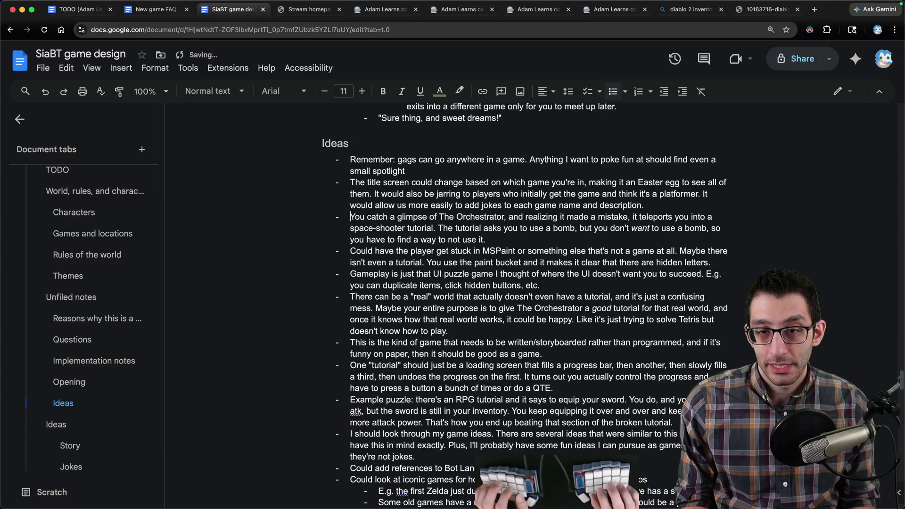
pyautogui.hotkey('shift', 'Down')
pyautogui.hotkey('shift', 'Down')
pyautogui.click(456, 217)
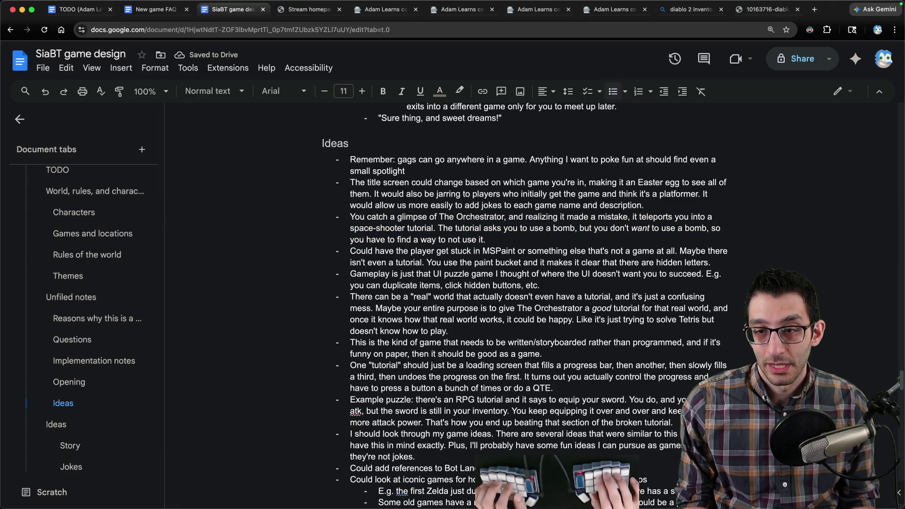
pyautogui.hotkey('shift', 'Down')
pyautogui.hotkey('shift', 'Down')
pyautogui.hotkey('shift', 'Down')
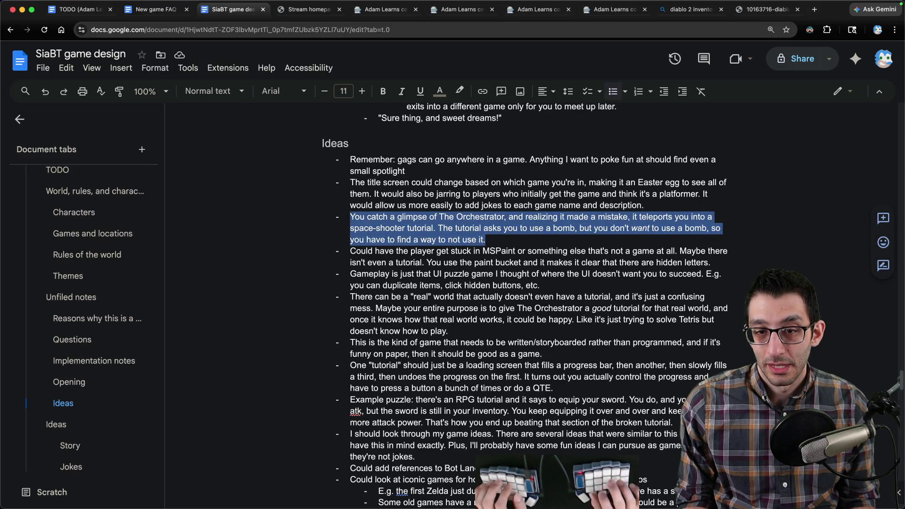
pyautogui.press('BackSpace')
# - Select the Gameplay UI puzzle bullet for review, then deselect it
pyautogui.press('Down')
pyautogui.press('Down')
pyautogui.press('End')
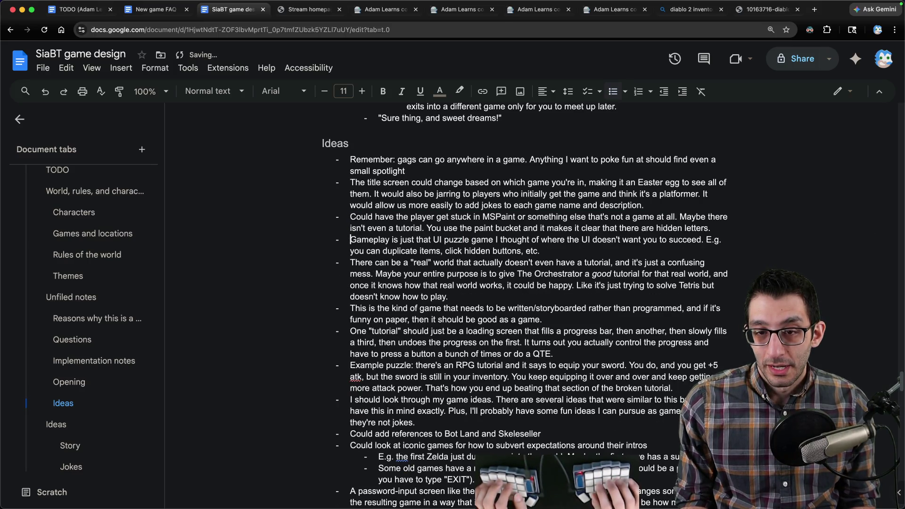
pyautogui.hotkey('shift', 'Up')
pyautogui.hotkey('shift', 'Home')
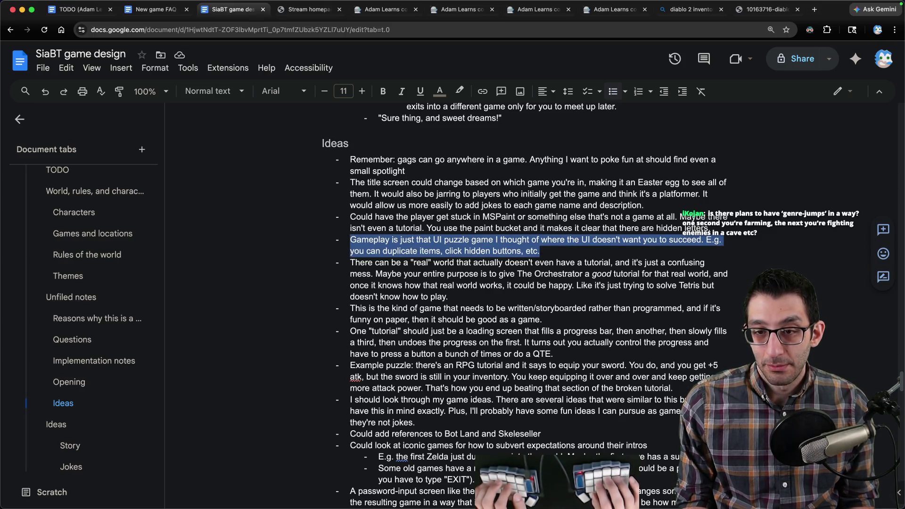
pyautogui.press('Down')
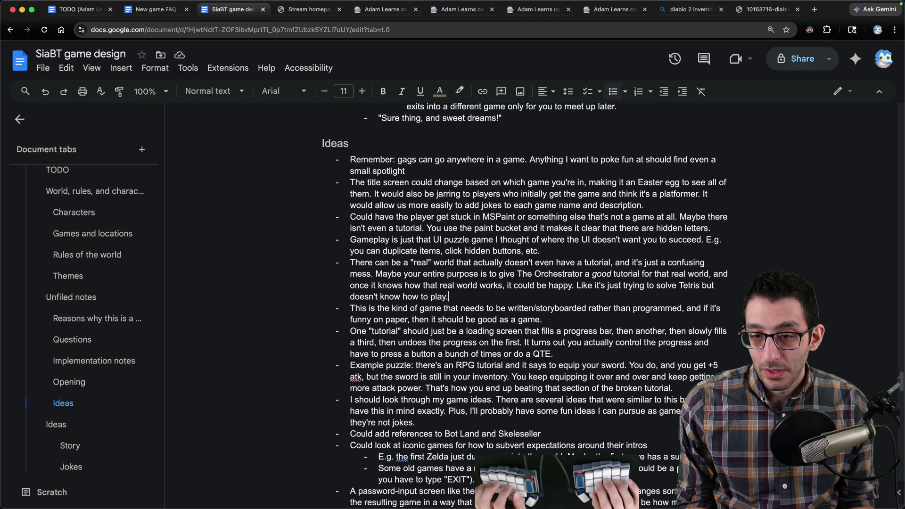
# - Restore the Architect-fears bullet, then cut it together with the real-world-without-a-tutorial bullet
pyautogui.hotkey('ctrl', 'v')
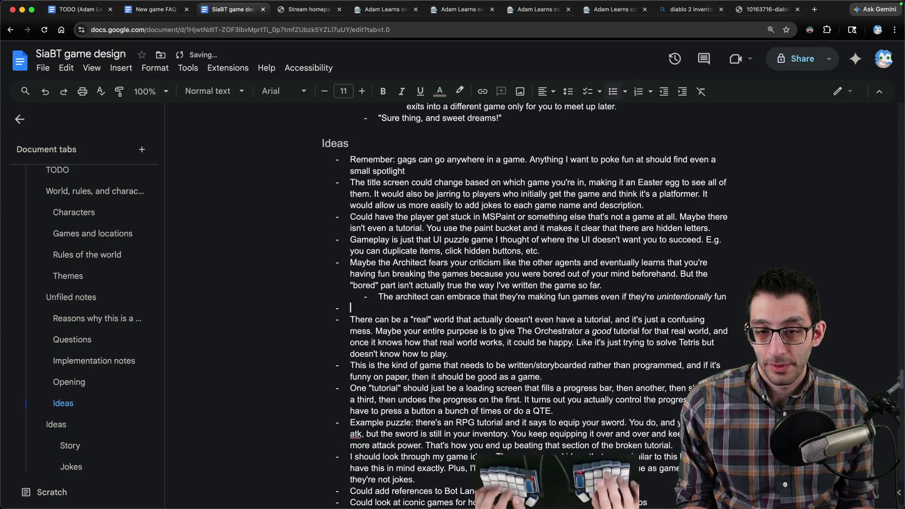
pyautogui.press('BackSpace')
pyautogui.press('Up')
pyautogui.press('Up')
pyautogui.press('Up')
pyautogui.press('Home')
pyautogui.hotkey('shift', 'Down')
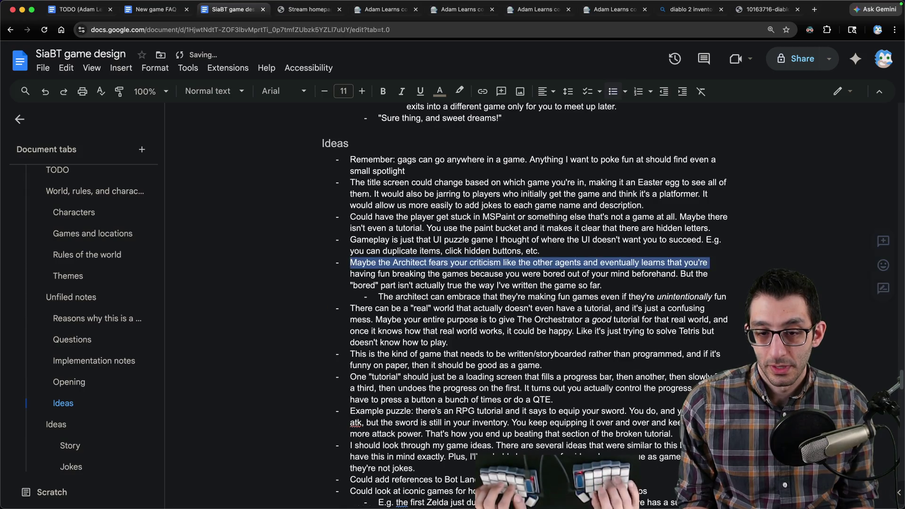
pyautogui.hotkey('shift', 'Down')
pyautogui.hotkey('shift', 'Down')
pyautogui.hotkey('shift', 'Down')
pyautogui.hotkey('shift', 'Down')
pyautogui.hotkey('shift', 'Down')
pyautogui.press('cmd+x')
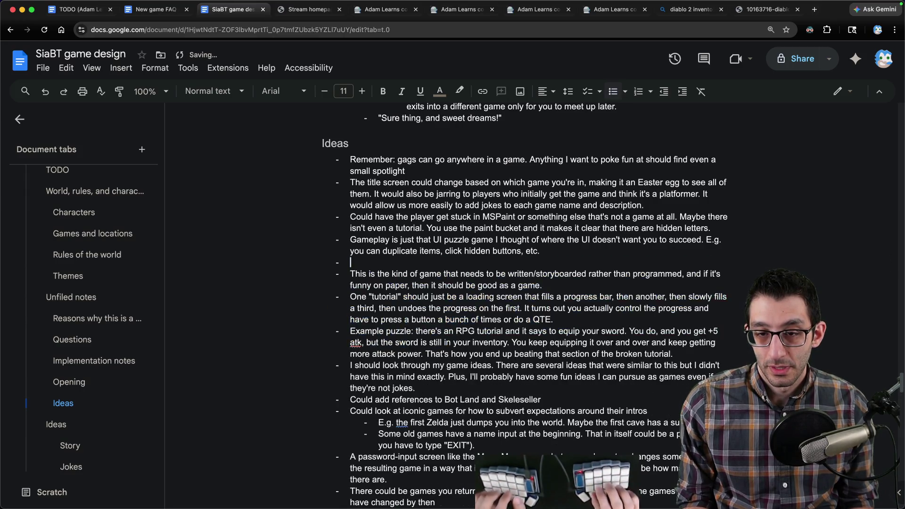
pyautogui.scroll(-10, 537, 304)
pyautogui.scroll(-5, 537, 304)
# - Paste the two cut ideas into the empty bullet under Story and start reading the MSPaint idea
pyautogui.press('cmd+v')
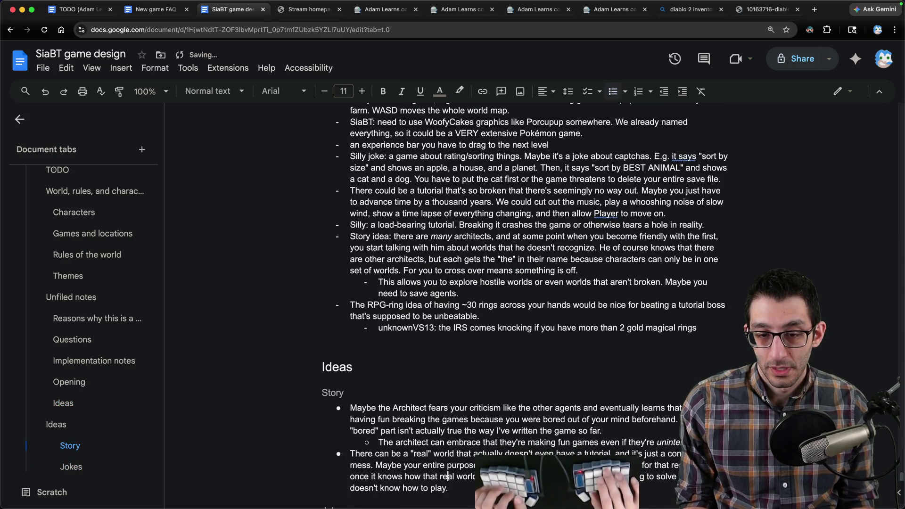
pyautogui.scroll(10, 711, 219)
pyautogui.scroll(5, 711, 219)
pyautogui.scroll(5, 679, 177)
pyautogui.scroll(5, 600, 248)
pyautogui.scroll(5, 552, 286)
pyautogui.scroll(3, 481, 248)
pyautogui.scroll(1, 396, 219)
pyautogui.scroll(1, 367, 198)
pyautogui.moveTo(349, 158); pyautogui.dragTo(502, 150)
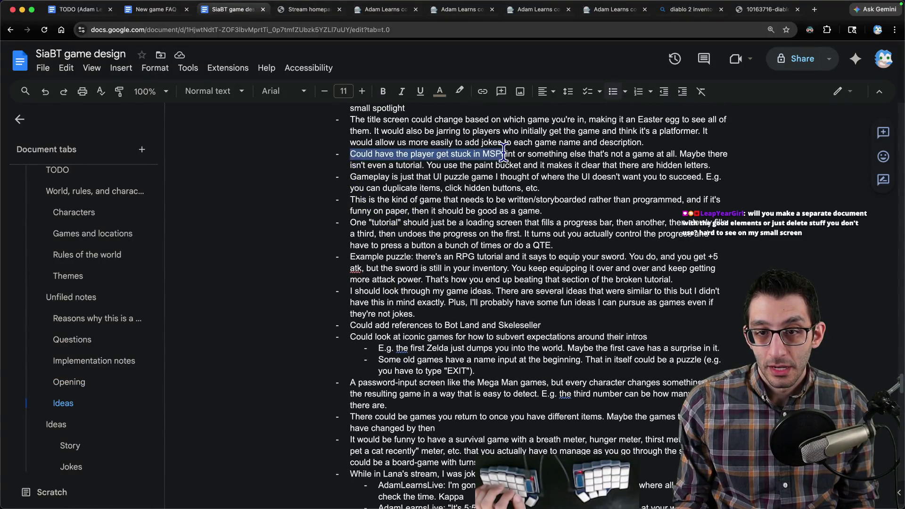
# - Delete the bullet about storyboarding the game instead of programming it from the old Ideas list
pyautogui.moveTo(357, 177); pyautogui.dragTo(482, 177)
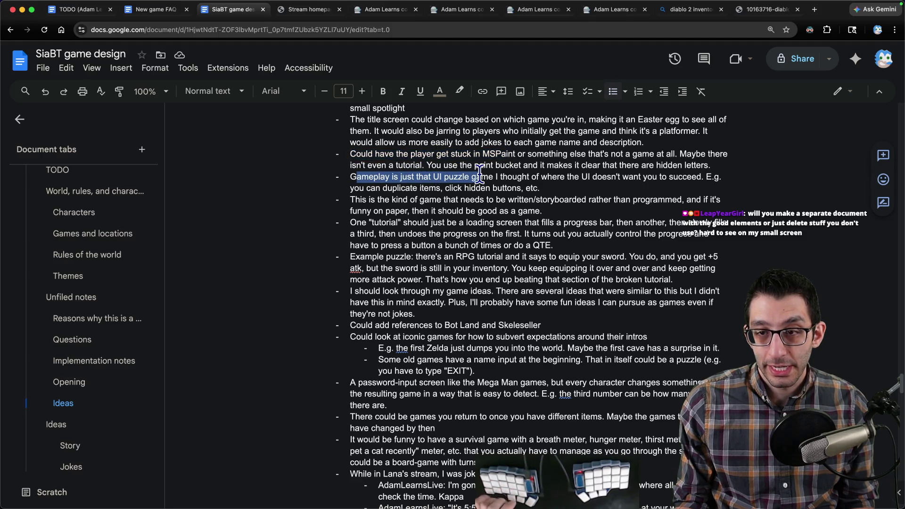
pyautogui.moveTo(351, 199)
pyautogui.mouseDown()
pyautogui.moveTo(483, 200)
pyautogui.moveTo(527, 210)
pyautogui.mouseUp()
pyautogui.press('BackSpace')
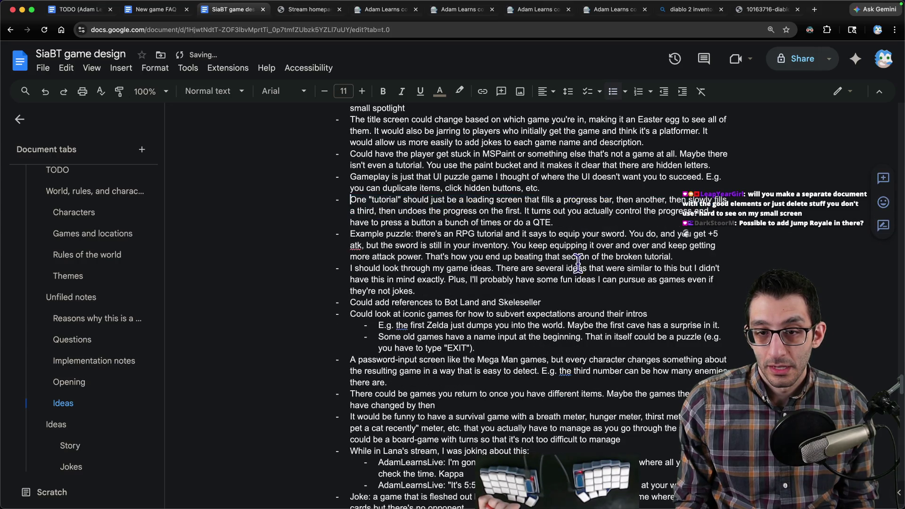
# - Read through the loading-screen, Example puzzle, Bot Land/Skeleseller and password-input ideas
pyautogui.moveTo(351, 200); pyautogui.dragTo(624, 222)
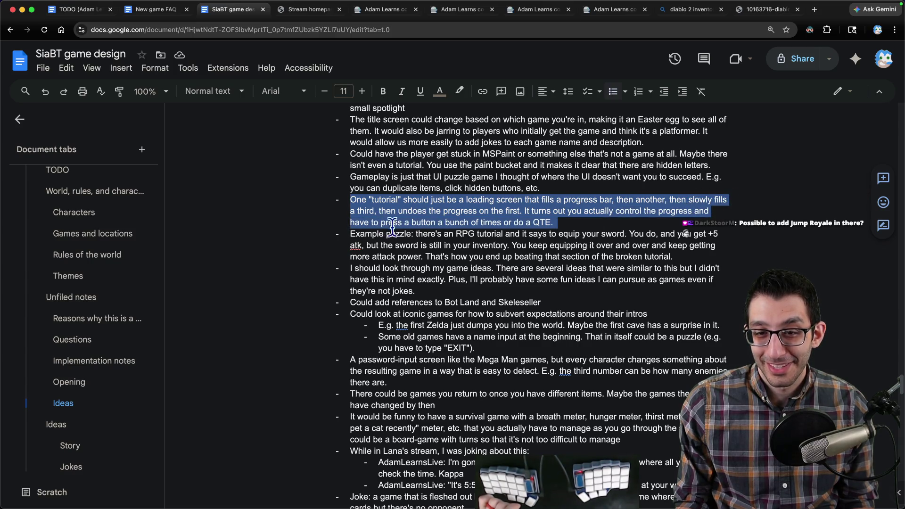
pyautogui.click(576, 222)
pyautogui.moveTo(349, 235)
pyautogui.mouseDown()
pyautogui.moveTo(729, 244)
pyautogui.moveTo(743, 260)
pyautogui.mouseUp()
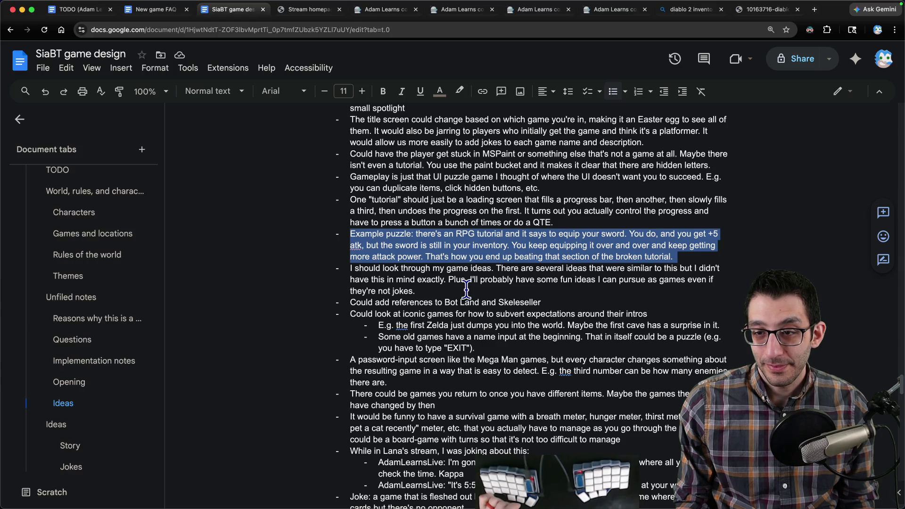
pyautogui.moveTo(350, 268); pyautogui.dragTo(416, 291)
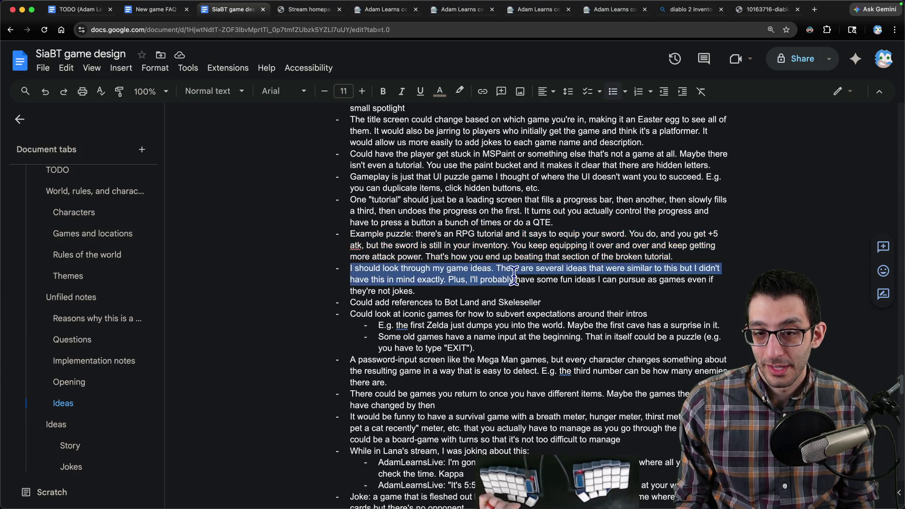
pyautogui.scroll(-1, 363, 290)
pyautogui.click(362, 284)
pyautogui.tripleClick(363, 285)
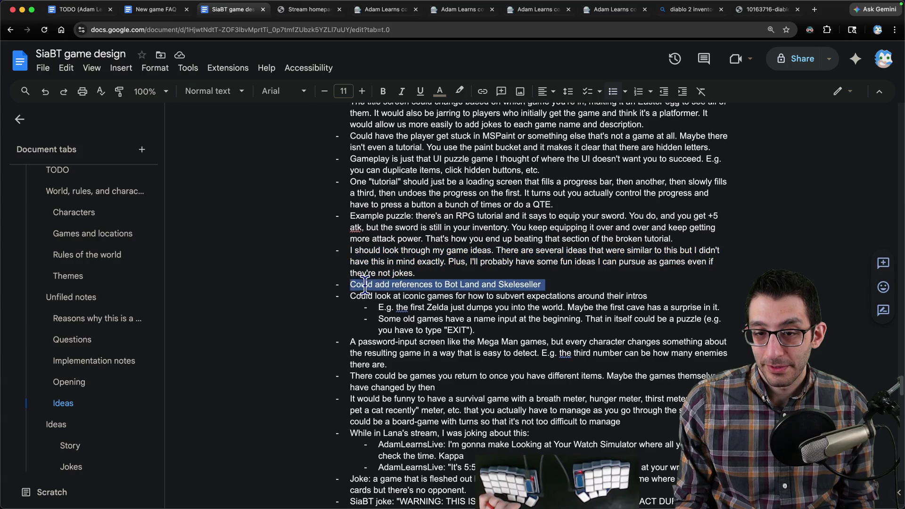
pyautogui.scroll(-3, 373, 269)
pyautogui.tripleClick(373, 240)
pyautogui.scroll(-2, 373, 241)
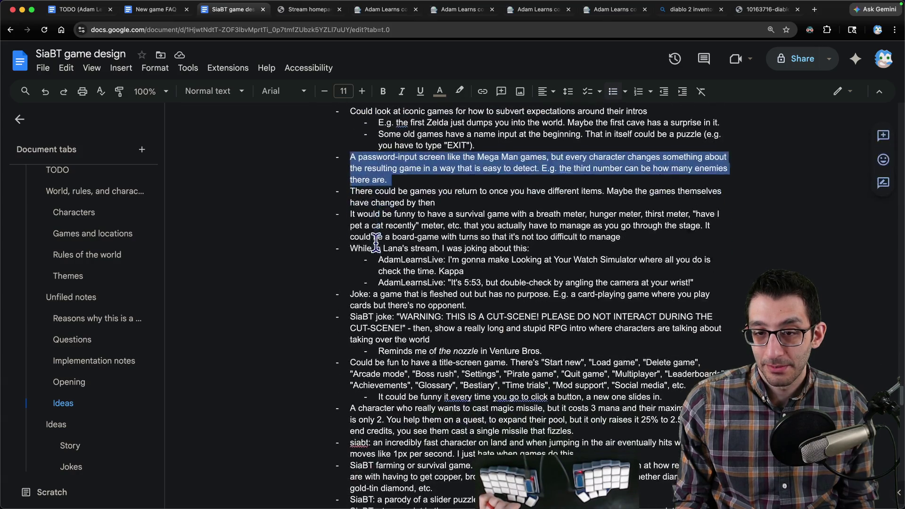
pyautogui.scroll(3, 401, 205)
pyautogui.scroll(-5, 400, 212)
pyautogui.scroll(-5, 400, 247)
pyautogui.scroll(-4, 401, 282)
pyautogui.scroll(2, 403, 273)
# - Insert a 'Mechanic ideas' subheading with an empty bullet above the Jokes heading
pyautogui.click(460, 272)
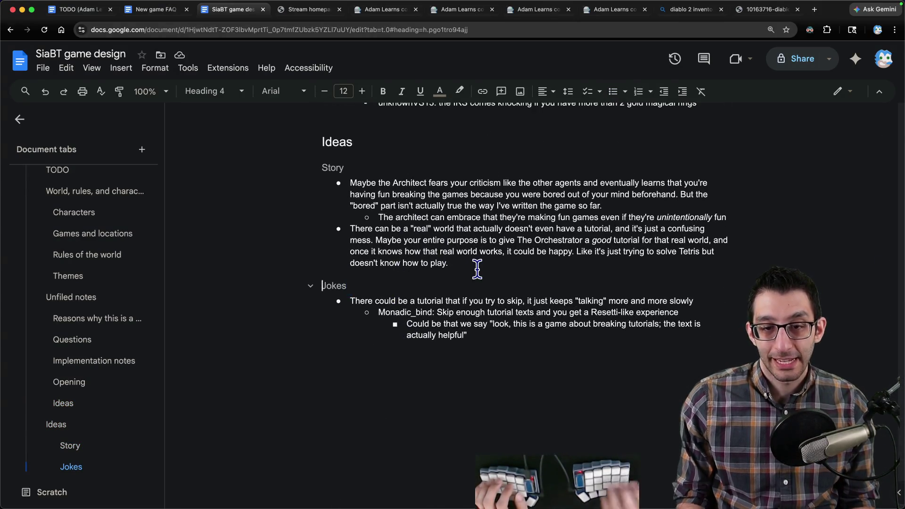
pyautogui.press('Return')
pyautogui.write('Mechanic ideas')
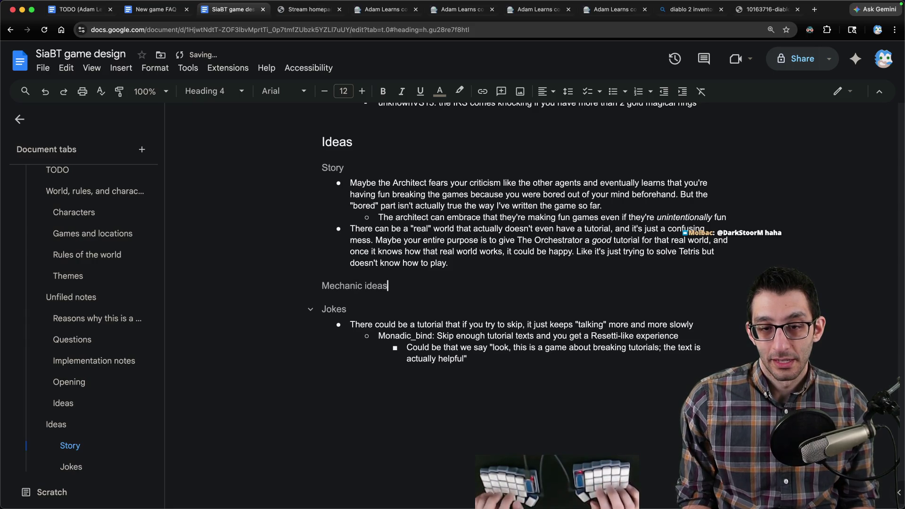
pyautogui.press('Return')
pyautogui.hotkey('ctrl', 'shift', '8')
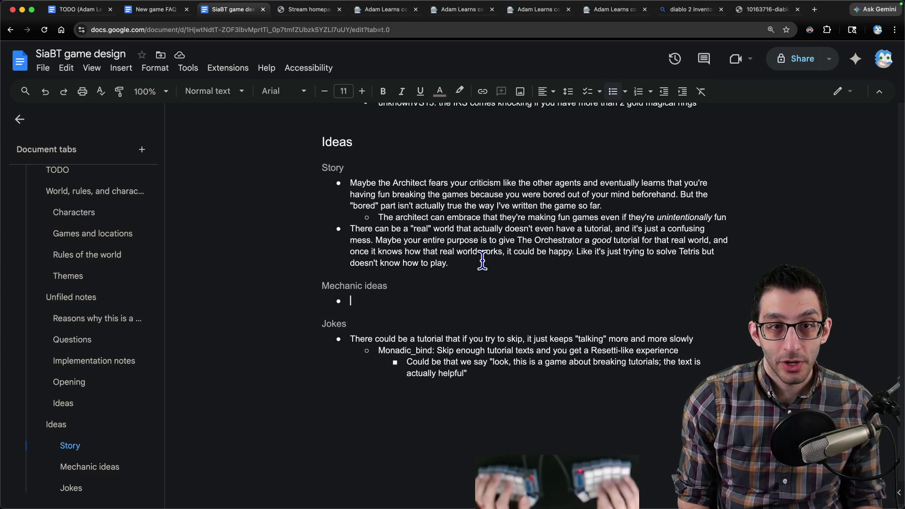
# - Zoom the doc to 125% and review the Ideas section, ending at the Mechanic ideas heading
pyautogui.click(170, 91)
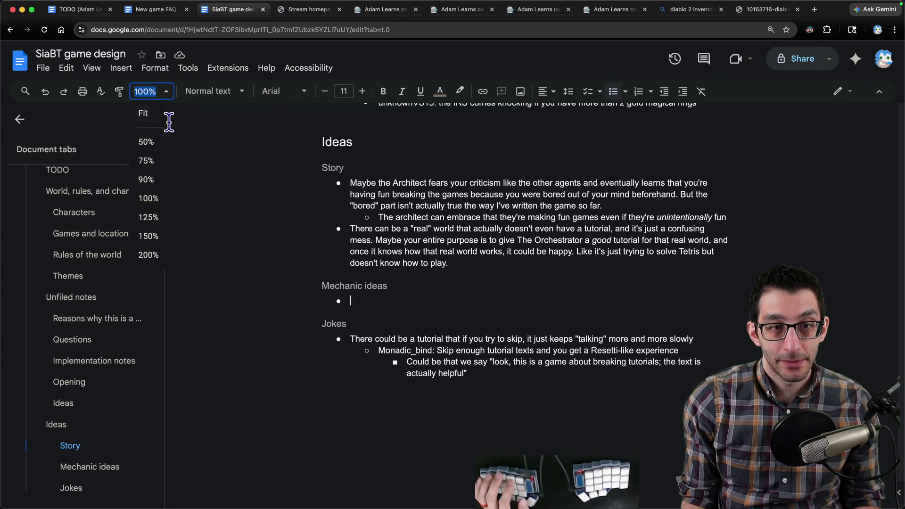
pyautogui.click(150, 216)
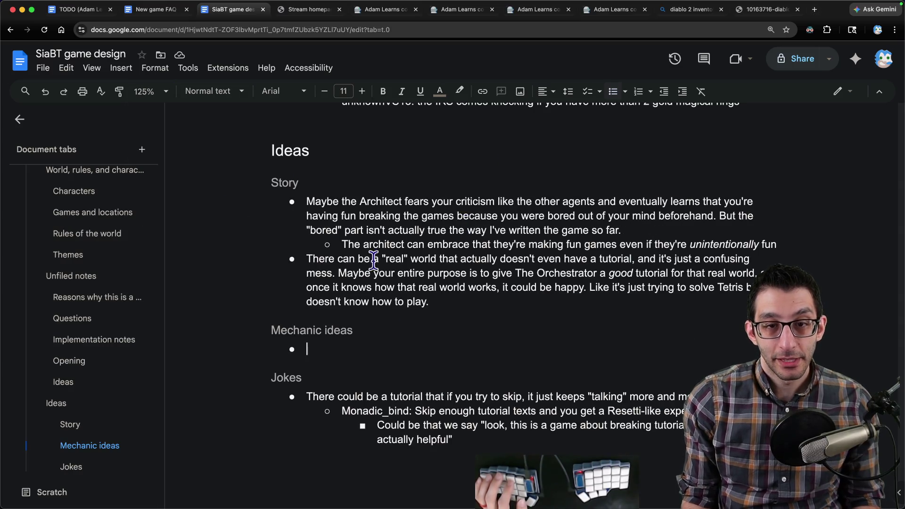
pyautogui.moveTo(268, 146); pyautogui.dragTo(471, 415)
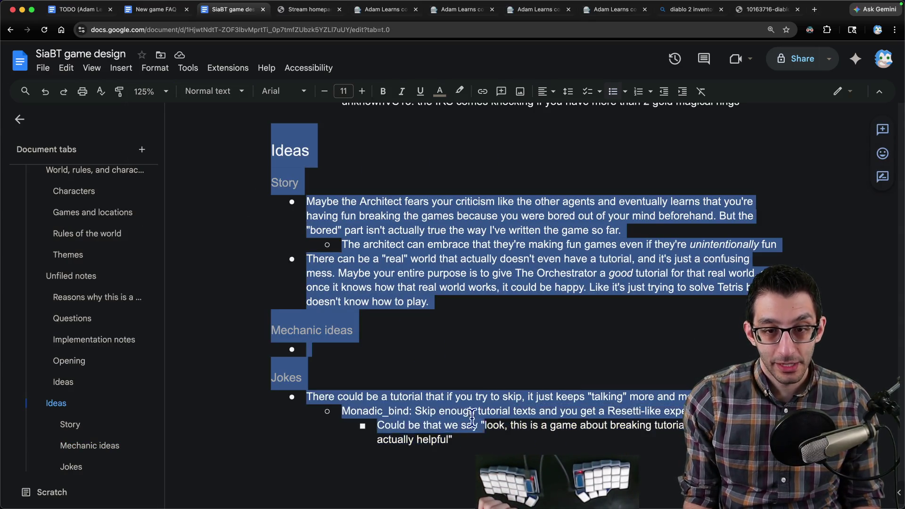
pyautogui.click(459, 351)
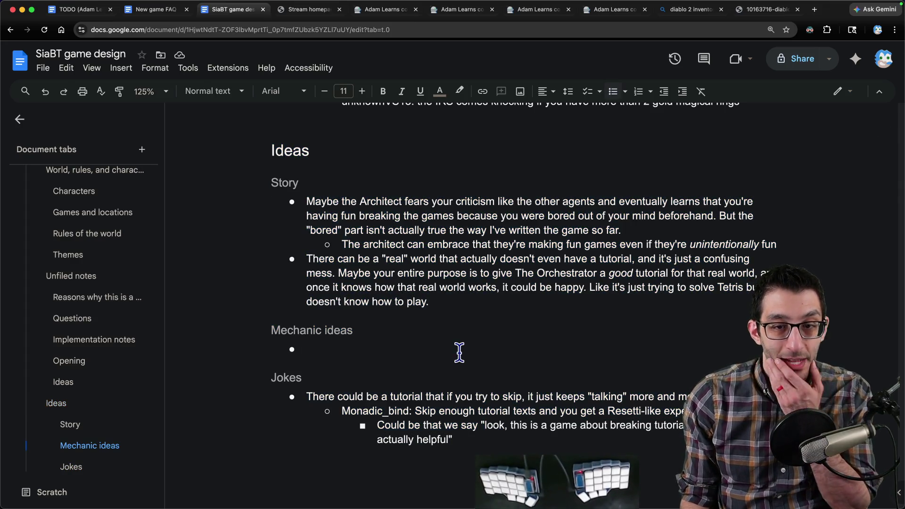
pyautogui.moveTo(85, 339)
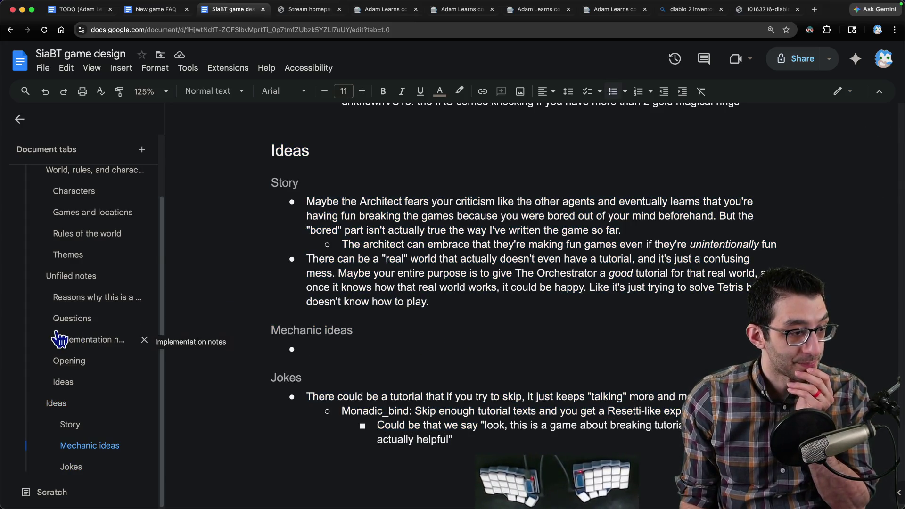
pyautogui.click(464, 335)
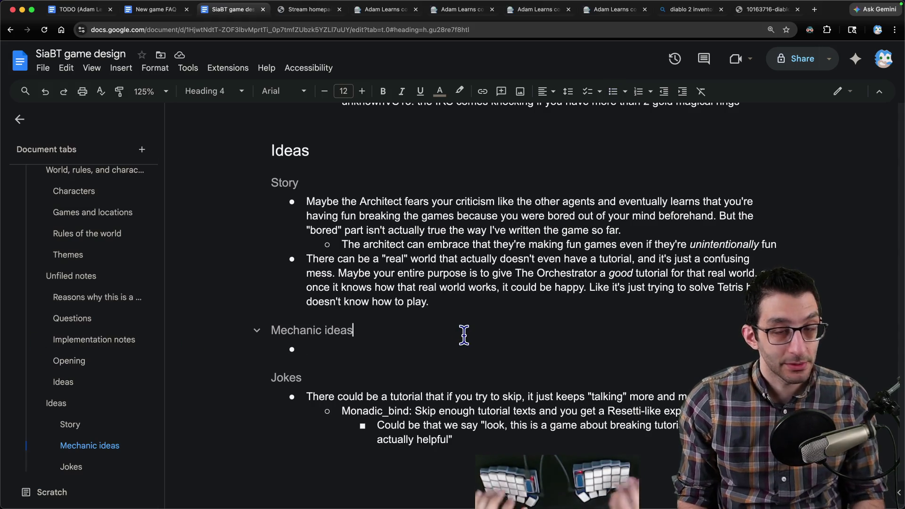
# - Switch to the Adam Learns notes tab and bring up its site search
pyautogui.hotkey('ctrl', 'Tab')
pyautogui.press('n')
pyautogui.click(298, 54)
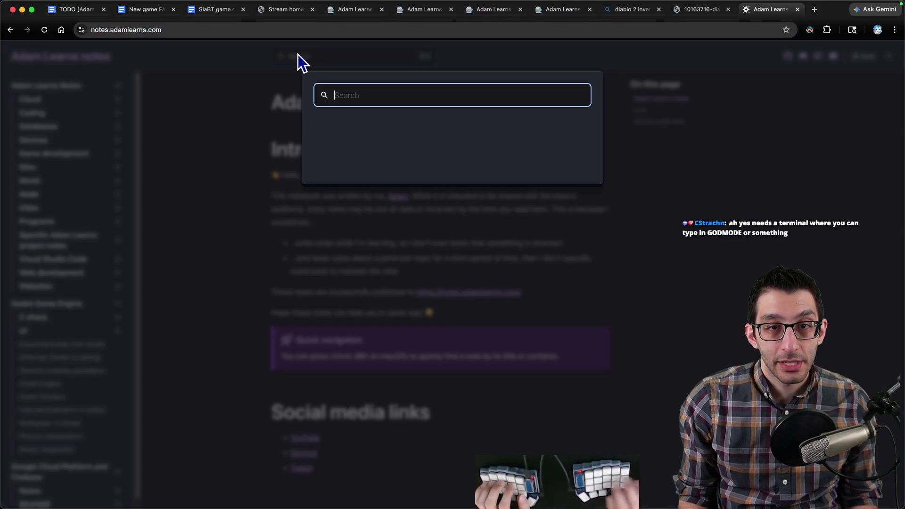
pyautogui.write('game design')
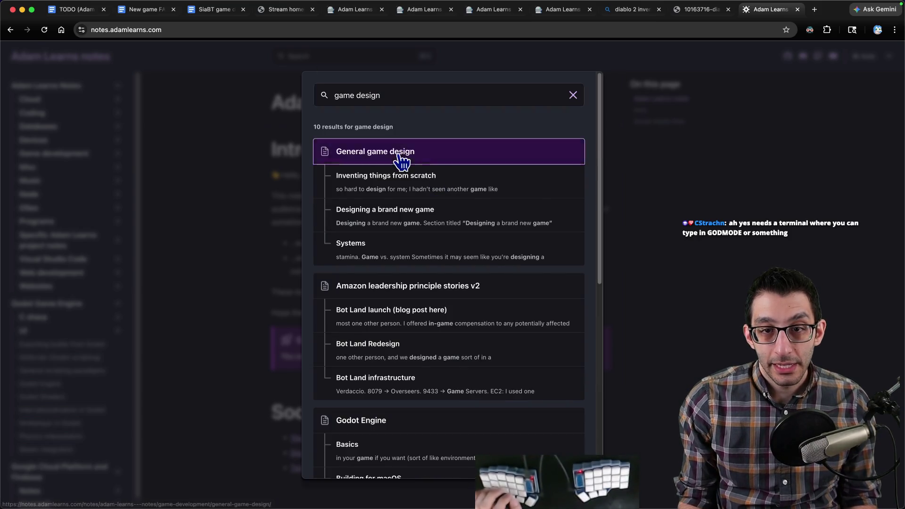
# - From the search, go to General game design's 'Inventing things from scratch' section and copy its link
pyautogui.click(402, 162)
pyautogui.scroll(-3, 427, 214)
pyautogui.scroll(3, 439, 213)
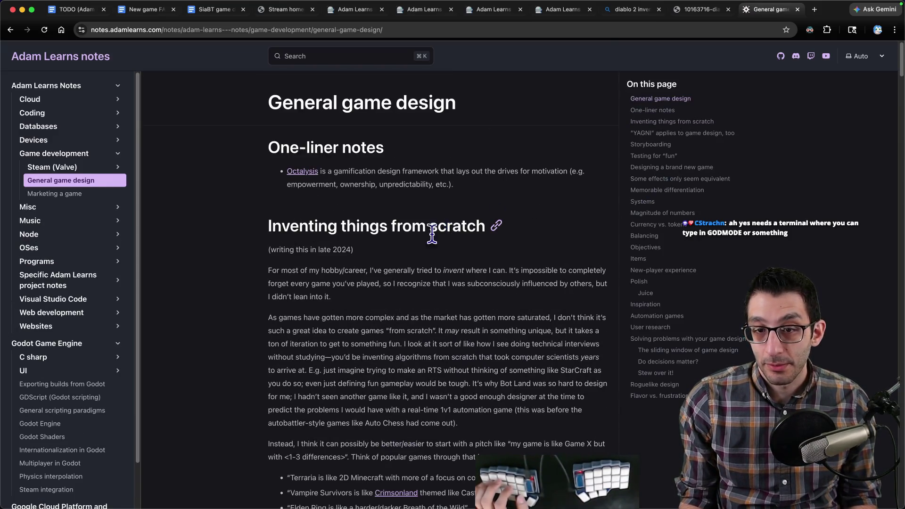
pyautogui.click(496, 225)
pyautogui.click(223, 30)
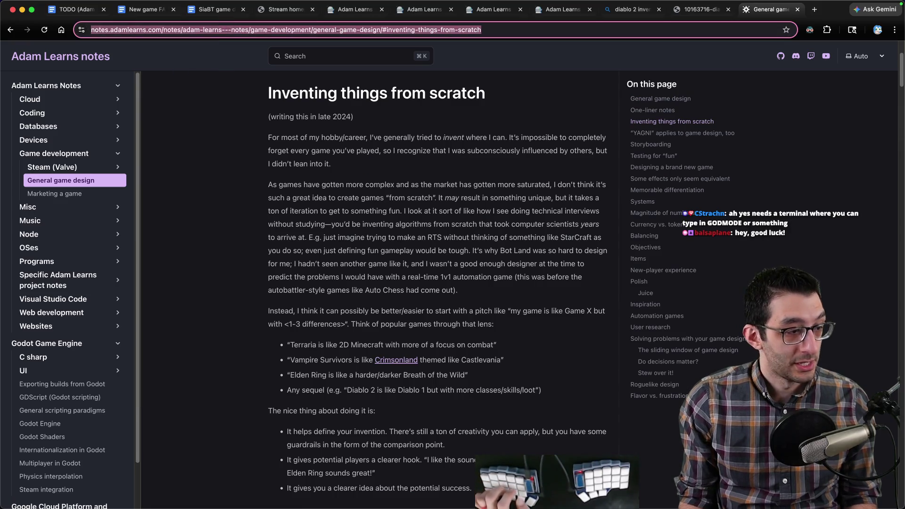
pyautogui.press('super+Tab')
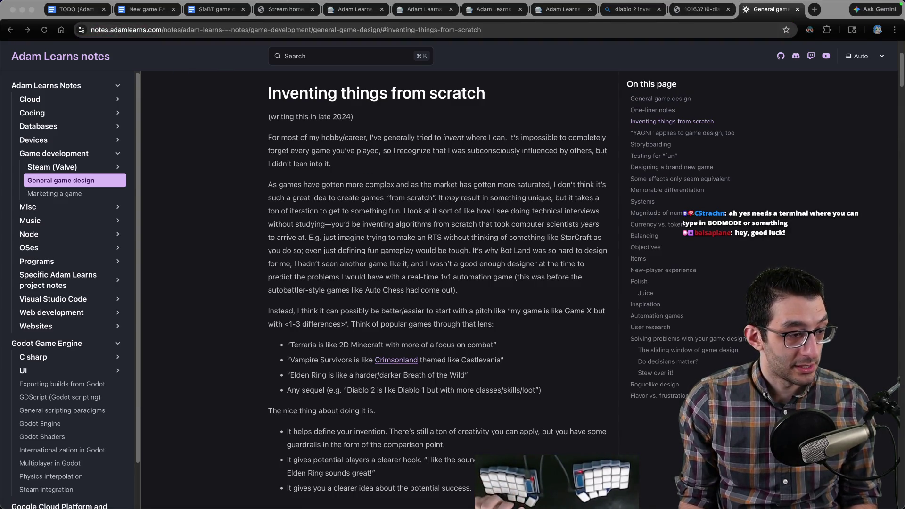
# - Tab back through the browser to the SiaBT game design document
pyautogui.press('super+Tab')
pyautogui.hotkey('ctrl', 'shift', 'Tab')
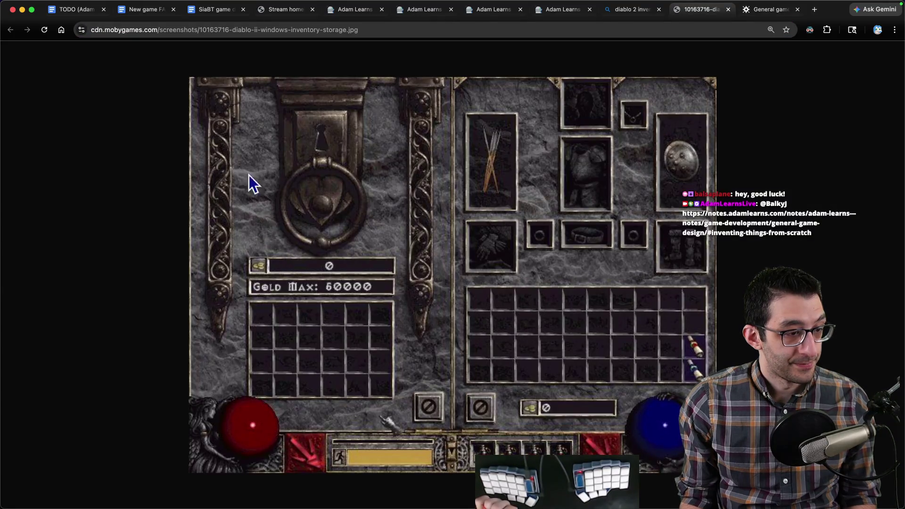
pyautogui.click(145, 9)
pyautogui.hotkey('ctrl', 'Tab')
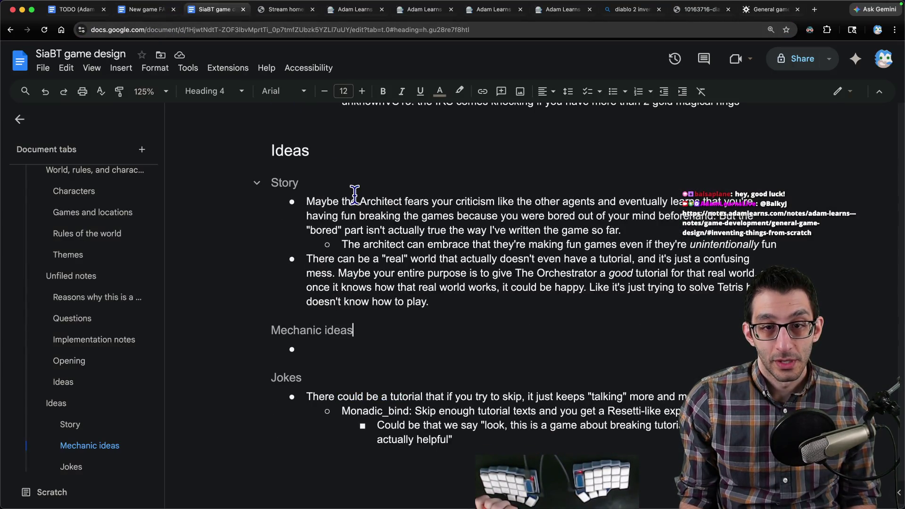
pyautogui.scroll(10, 368, 186)
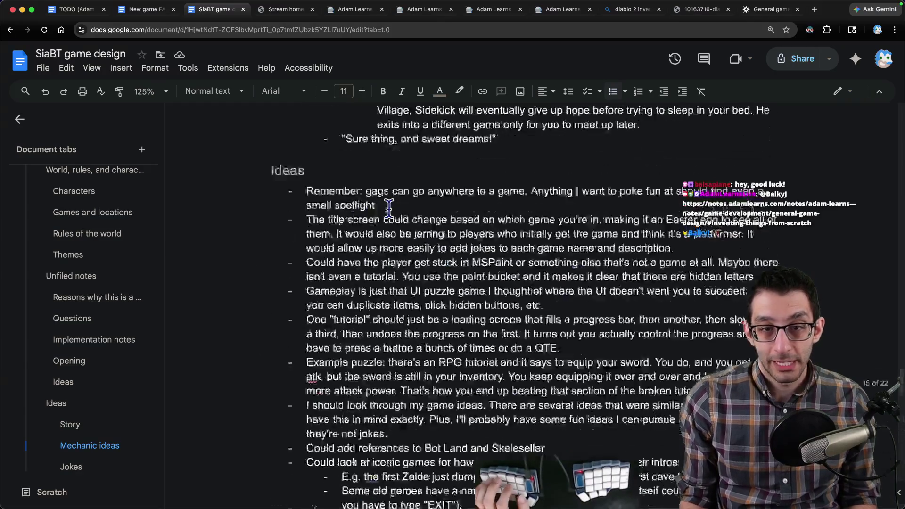
# - Reset the doc zoom to 100% and widen the document area
pyautogui.click(304, 165)
pyautogui.click(147, 91)
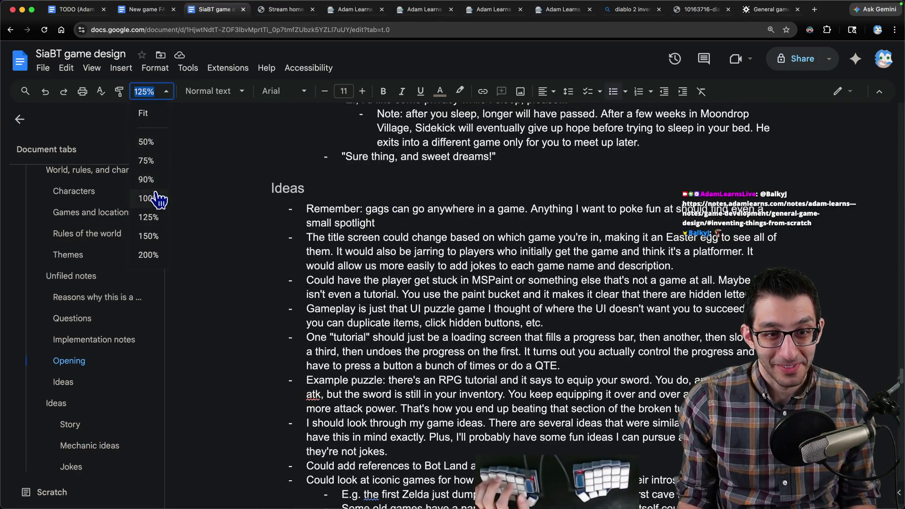
pyautogui.click(157, 196)
pyautogui.scroll(-1, 367, 198)
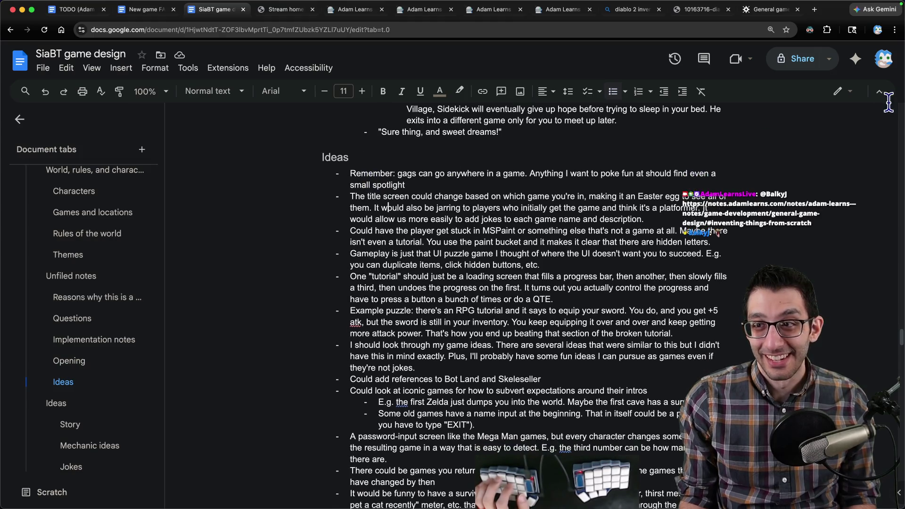
pyautogui.click(880, 91)
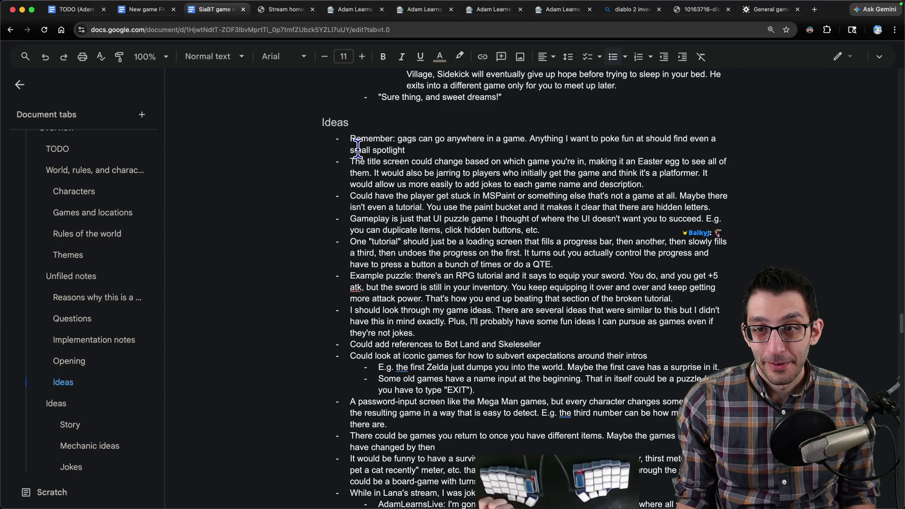
# - Select the ideas from the MSPaint bullet through the password-input screen and cut them
pyautogui.tripleClick(361, 200)
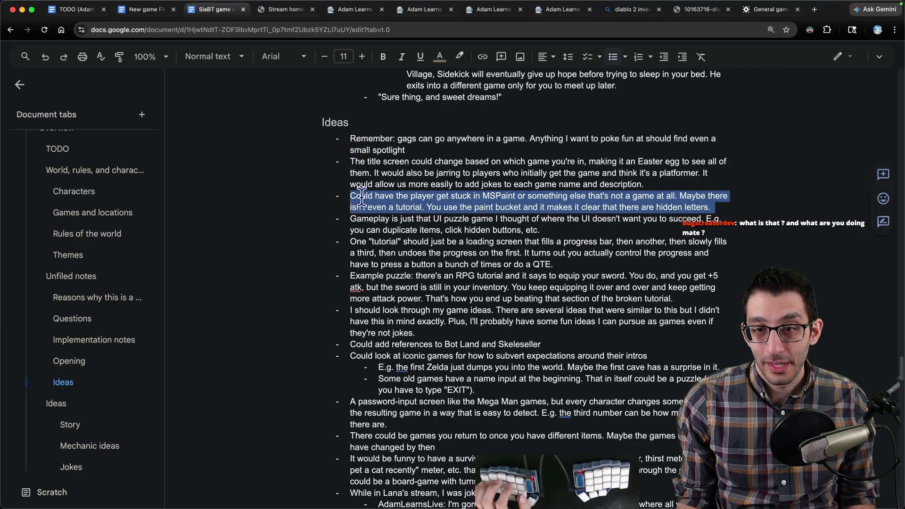
pyautogui.moveTo(368, 206); pyautogui.dragTo(372, 220)
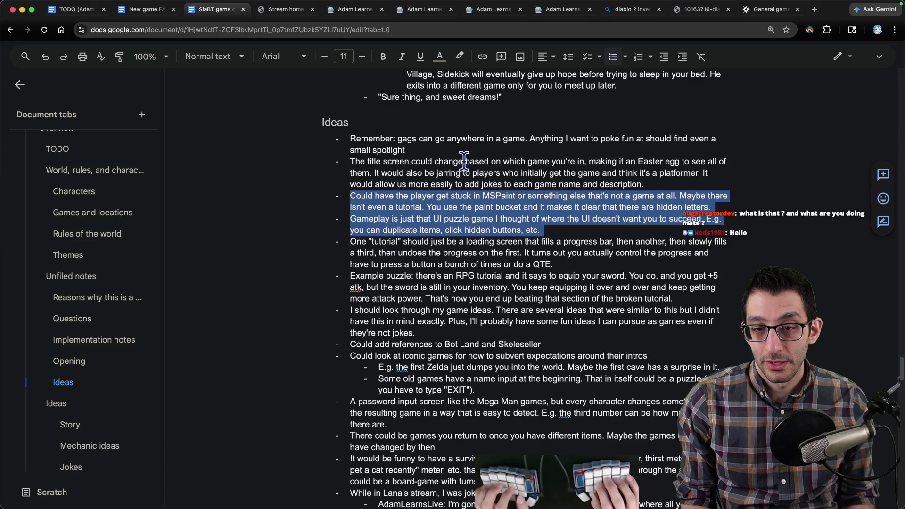
pyautogui.hotkey('shift', 'Down')
pyautogui.hotkey('shift', 'Down')
pyautogui.hotkey('shift', 'Down')
pyautogui.hotkey('shift', 'Down')
pyautogui.hotkey('shift', 'Down')
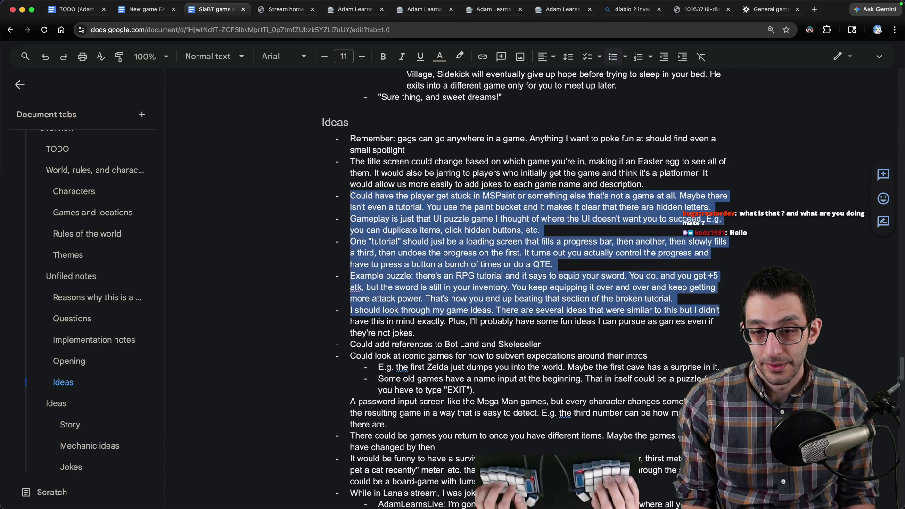
pyautogui.hotkey('shift', 'Down')
pyautogui.hotkey('shift', 'Down')
pyautogui.hotkey('shift', 'Down')
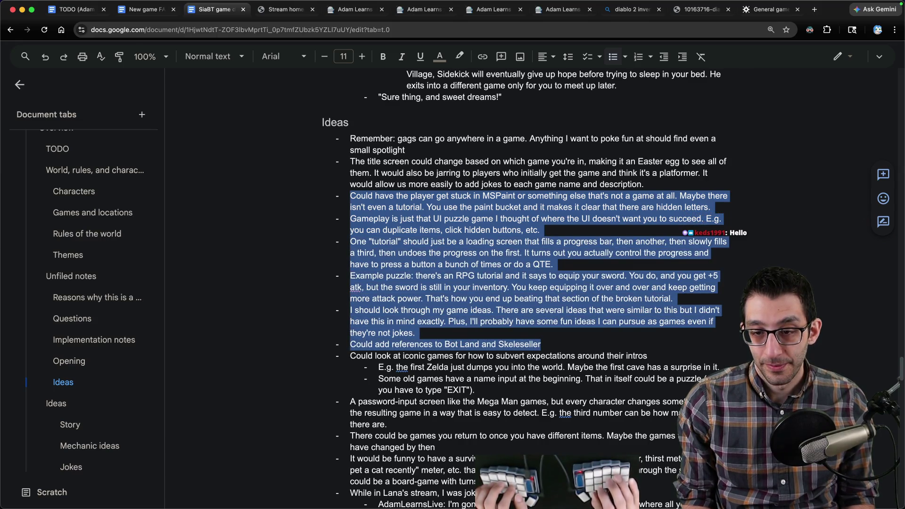
pyautogui.hotkey('shift', 'Down')
pyautogui.hotkey('shift', 'Down')
pyautogui.hotkey('shift', 'Down')
pyautogui.hotkey('shift', 'Down')
pyautogui.hotkey('shift', 'Down')
pyautogui.hotkey('shift', 'Down')
pyautogui.hotkey('shift', 'Down')
pyautogui.hotkey('shift', 'Down')
pyautogui.hotkey('shift', 'Up')
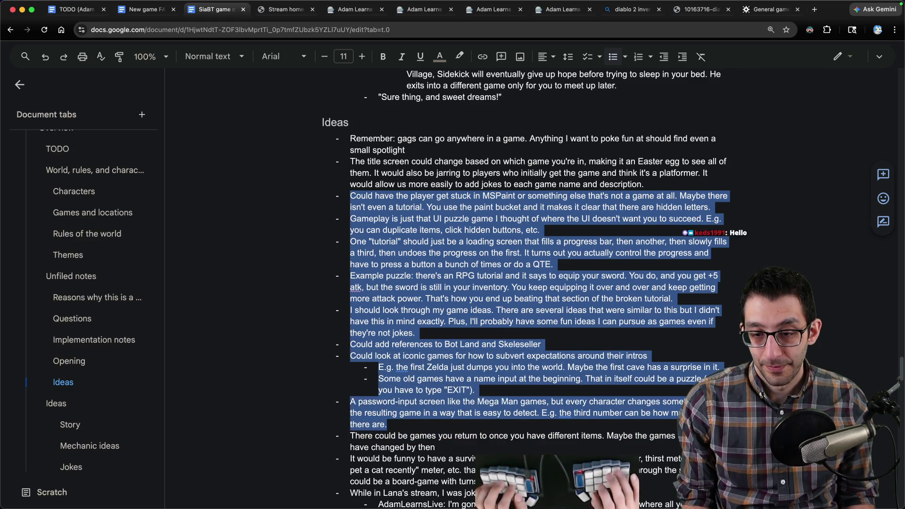
pyautogui.hotkey('ctrl', 'x')
pyautogui.scroll(-10, 444, 345)
pyautogui.scroll(-10, 445, 345)
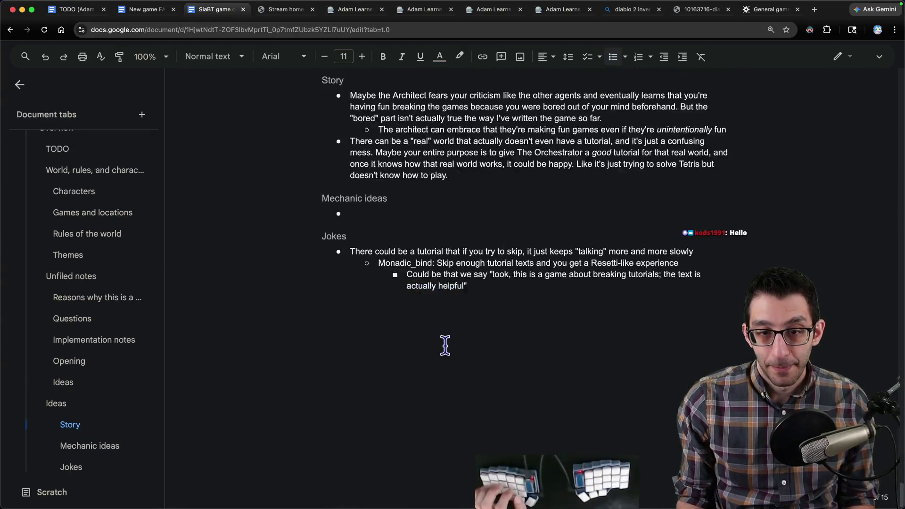
pyautogui.scroll(1, 444, 345)
# - Paste the cut ideas into the empty Mechanic ideas bullet and switch away from the doc
pyautogui.click(407, 232)
pyautogui.hotkey('ctrl', 'v')
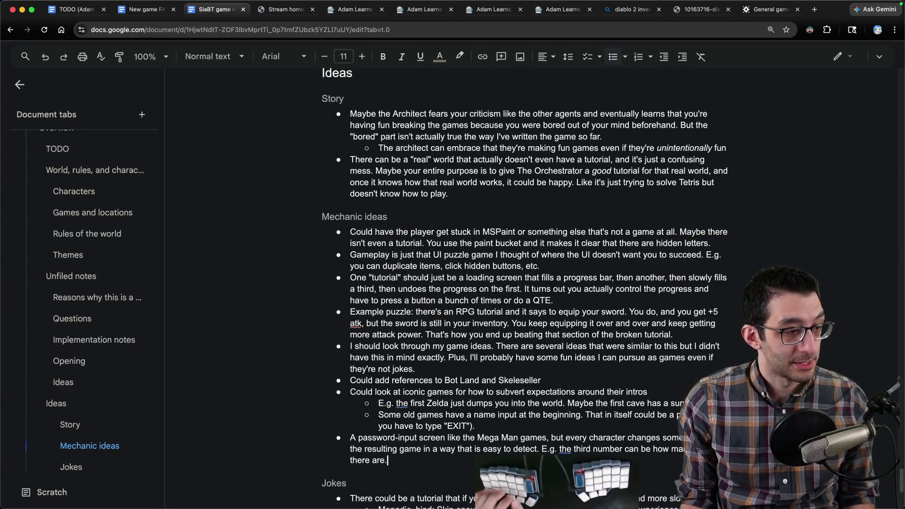
pyautogui.press('super+Tab')
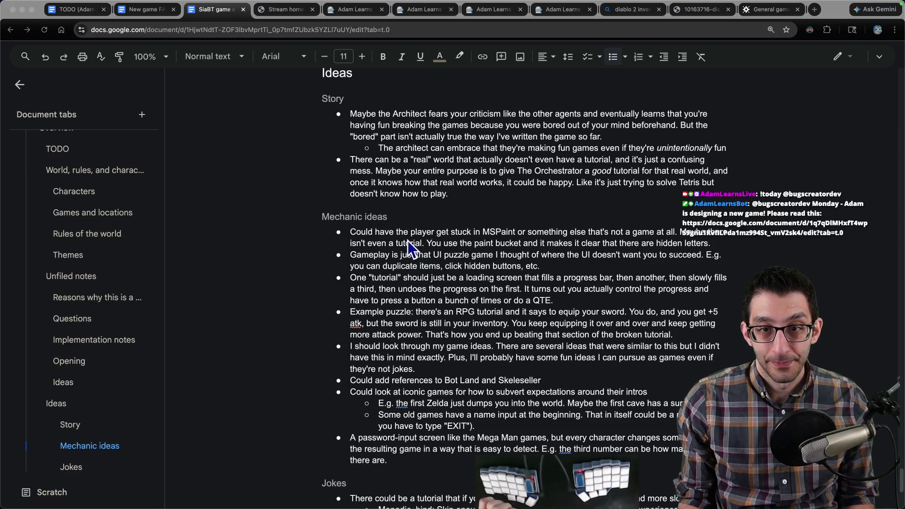
pyautogui.scroll(10, 424, 254)
pyautogui.scroll(10, 431, 252)
pyautogui.scroll(10, 434, 252)
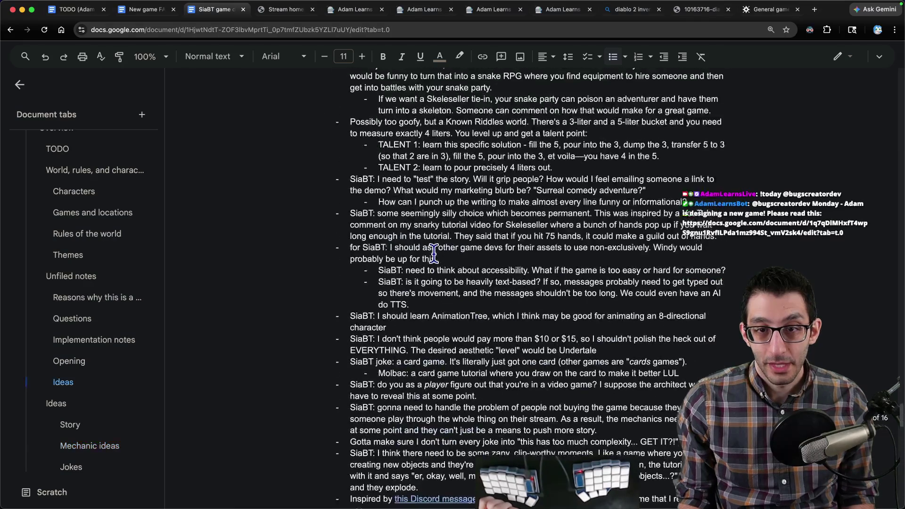
pyautogui.scroll(10, 434, 253)
pyautogui.scroll(10, 433, 252)
pyautogui.scroll(10, 424, 240)
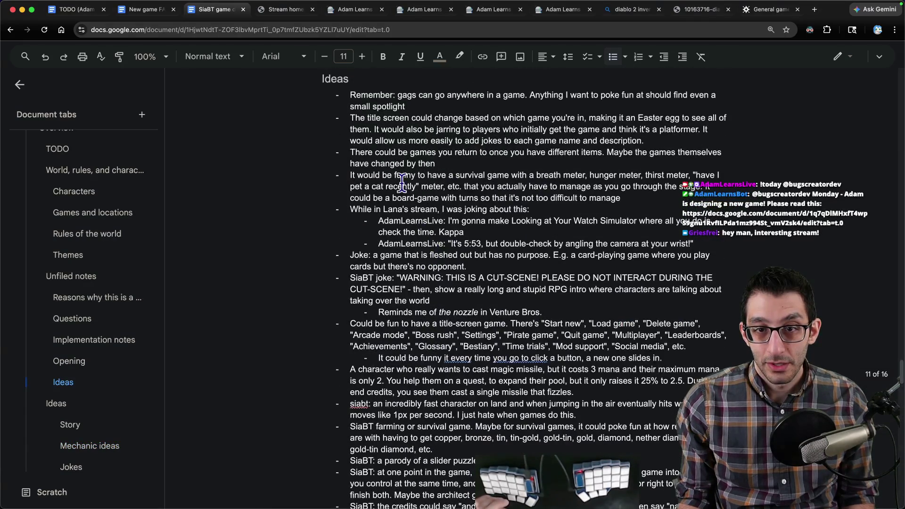
pyautogui.tripleClick(388, 157)
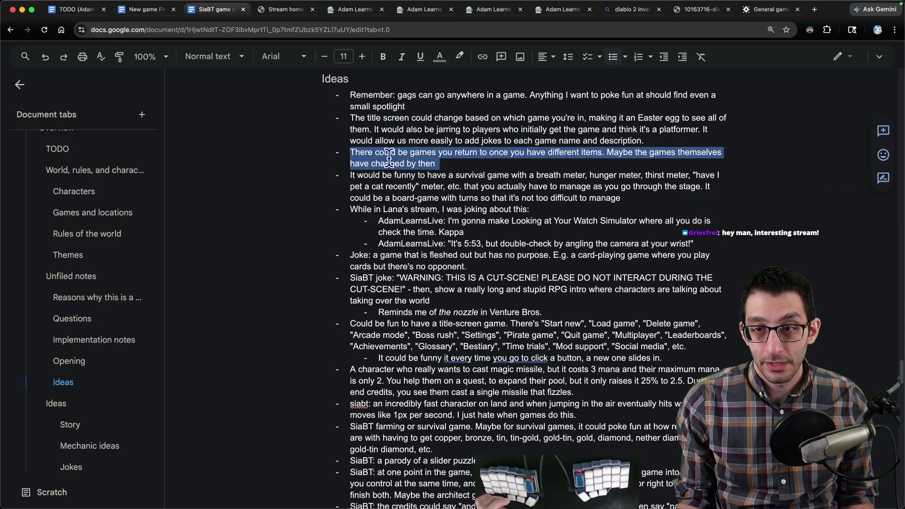
pyautogui.tripleClick(354, 152)
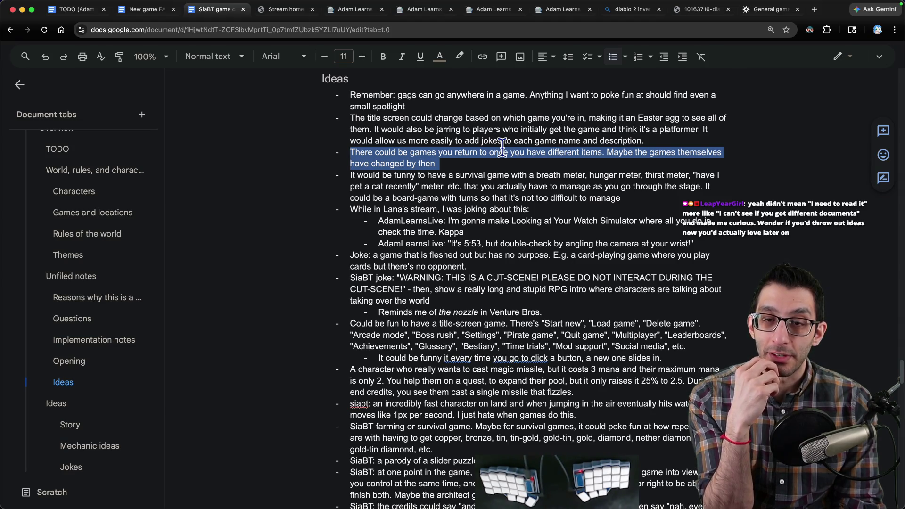
pyautogui.press('super+f')
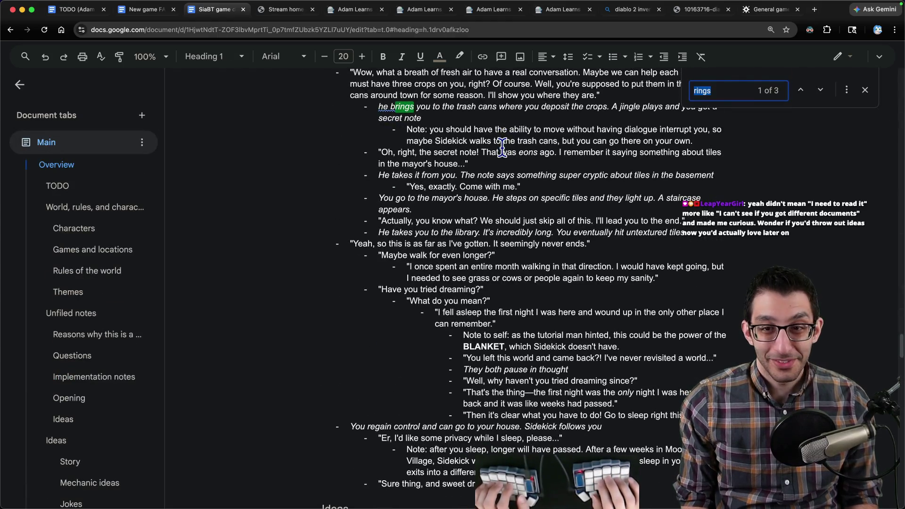
pyautogui.write('inventi')
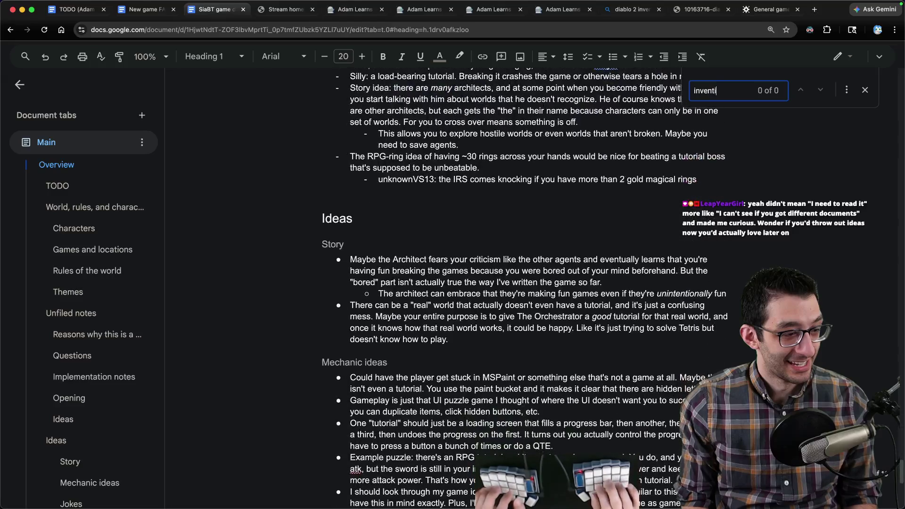
pyautogui.press('BackSpace')
pyautogui.write('ory')
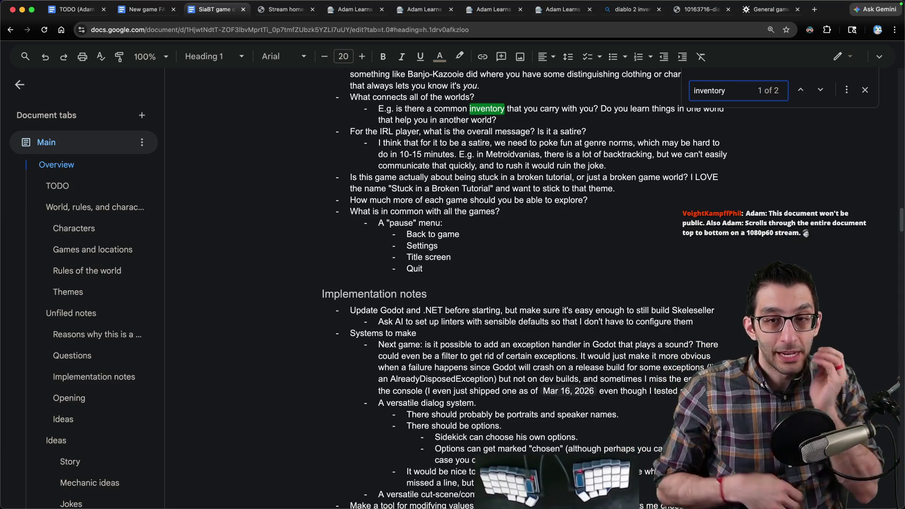
# - Switch to the code editor and start a new blank file
pyautogui.press('super+Tab')
pyautogui.press('super+n')
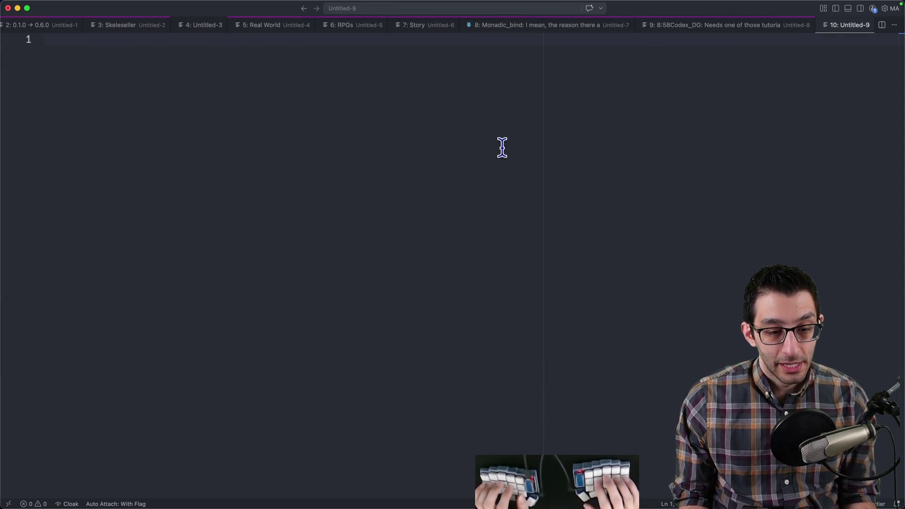
pyautogui.write('2 years')
# - Write the 'Skeleseller: 2 years' title with an indented 'first year' line beneath it
pyautogui.press('super+Left')
pyautogui.write('sk')
pyautogui.press('Tab')
pyautogui.write(':')
pyautogui.press('End')
pyautogui.press('Return')
pyautogui.press('Tab')
pyautogui.write('first year')
pyautogui.press('Escape')
pyautogui.write('idle')
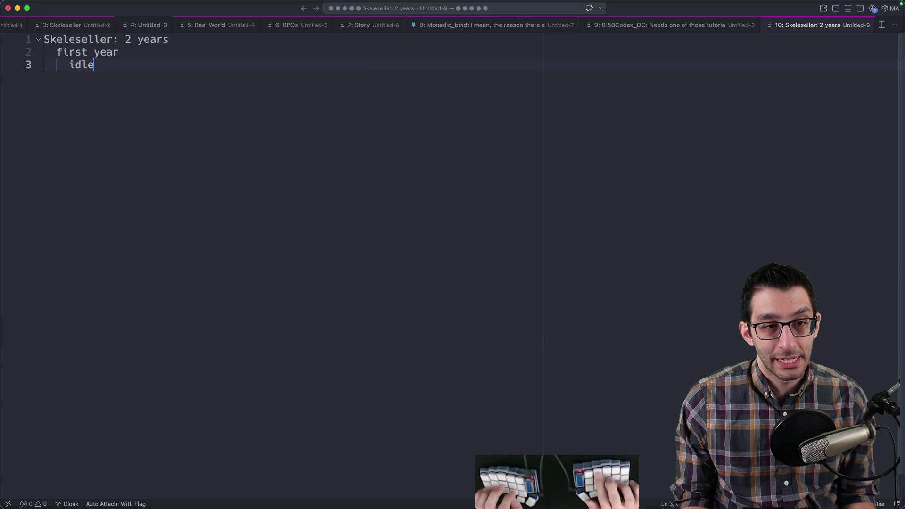
pyautogui.write('? Is it active?')
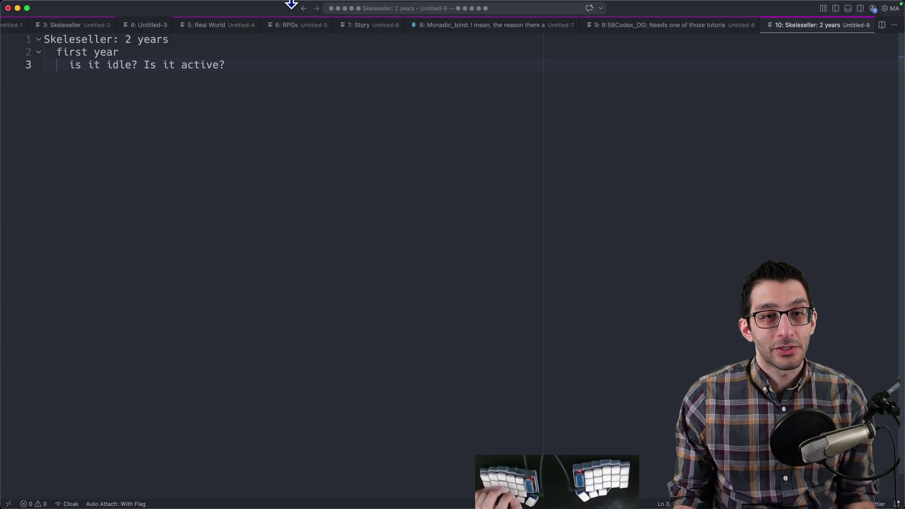
# - Review the 'is it idle? Is it active?' line, then return to the design document
pyautogui.moveTo(145, 65); pyautogui.dragTo(330, 75)
pyautogui.moveTo(64, 66); pyautogui.dragTo(144, 65)
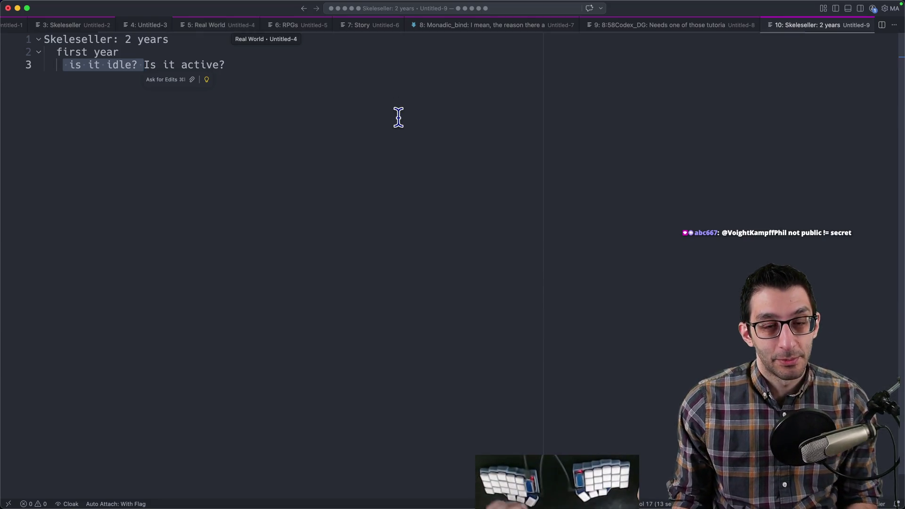
pyautogui.press('Escape')
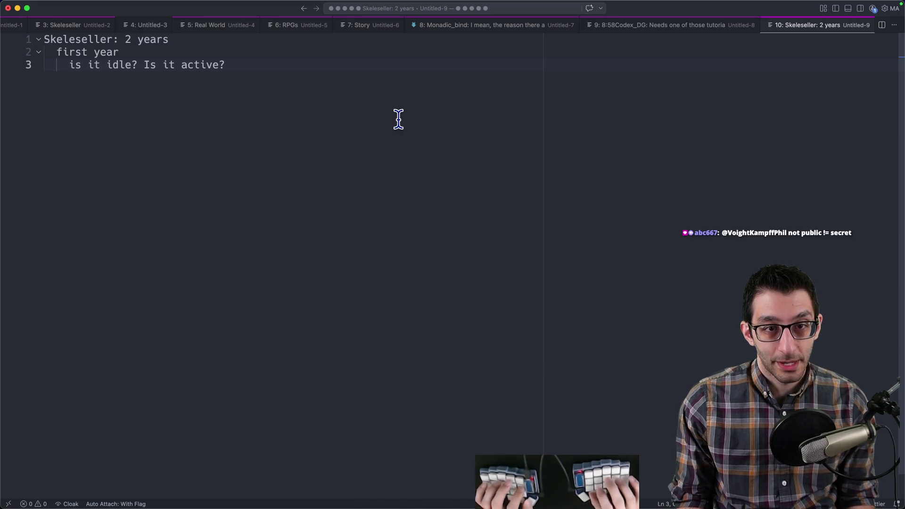
pyautogui.press('super+Tab')
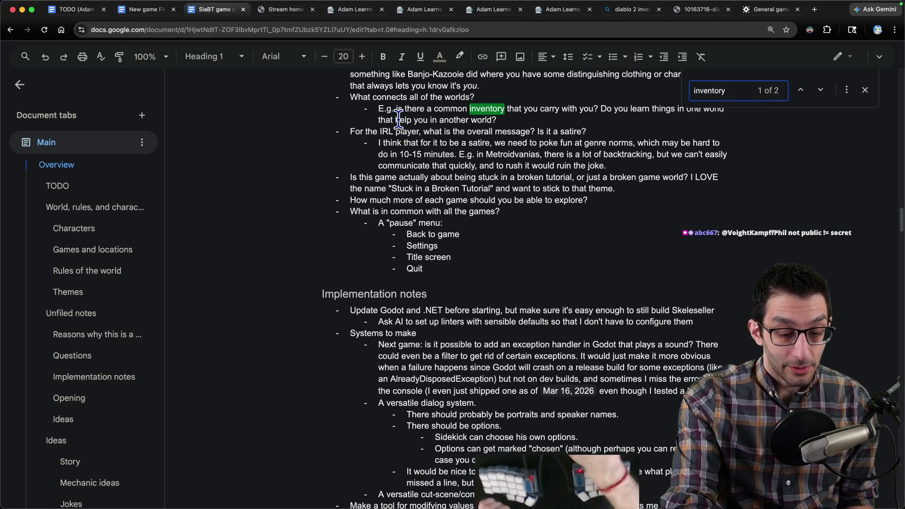
pyautogui.scroll(-5, 398, 117)
pyautogui.scroll(-5, 393, 152)
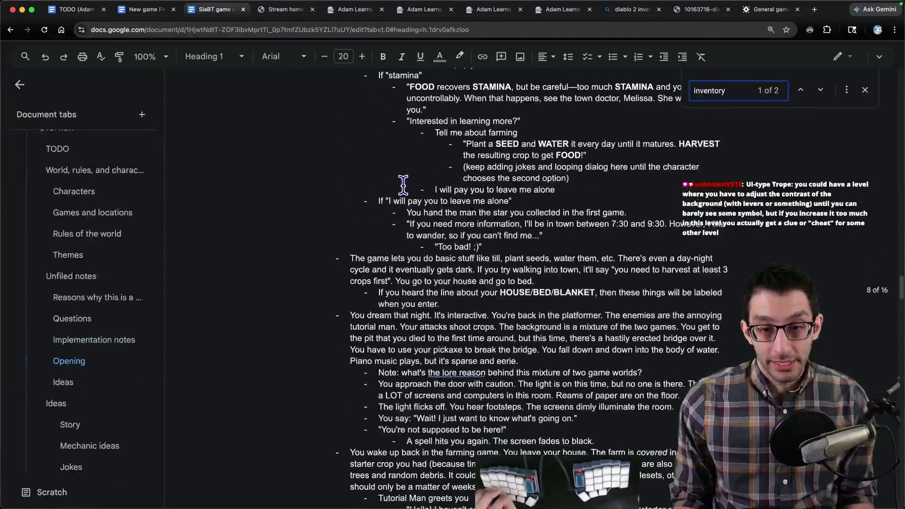
pyautogui.scroll(-5, 384, 202)
pyautogui.scroll(-1, 84, 491)
# - Jump to Mechanic ideas via the outline, select the whole section, then switch to a blank note
pyautogui.click(90, 446)
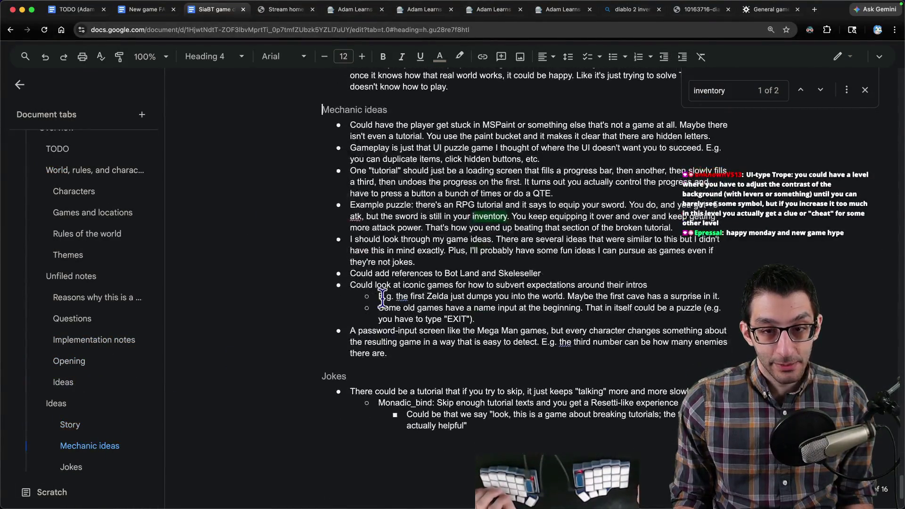
pyautogui.moveTo(318, 107)
pyautogui.mouseDown()
pyautogui.moveTo(505, 257)
pyautogui.moveTo(540, 340)
pyautogui.mouseUp()
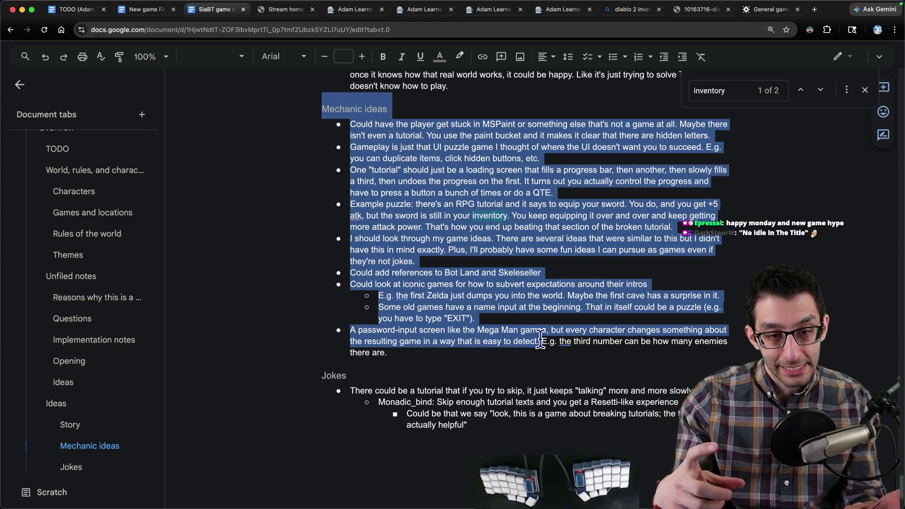
pyautogui.press('super+Tab')
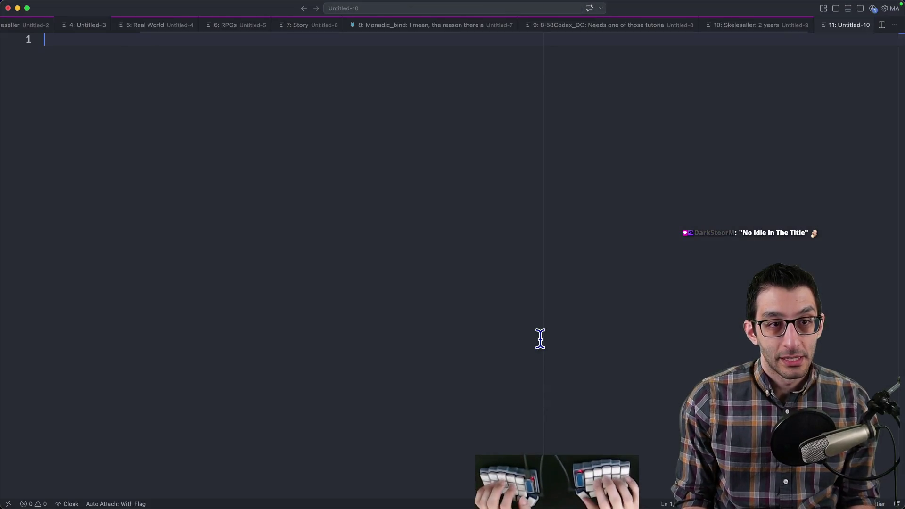
pyautogui.write('Platforme')
# - Write a 'First game: platformer' heading with an indented 'Super Mario Bros.' line under it
pyautogui.press('super+Left')
pyautogui.write('First game:')
pyautogui.press('Delete')
pyautogui.write('p')
pyautogui.press('End')
pyautogui.write('r')
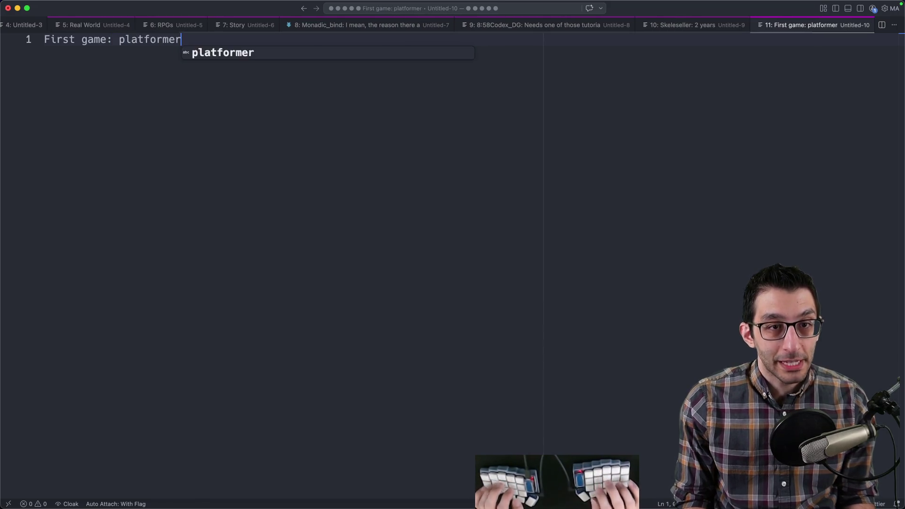
pyautogui.press('Escape')
pyautogui.press('super+shift+Left')
pyautogui.press('Right')
pyautogui.press('Return')
pyautogui.press('Tab')
pyautogui.write('Supr Ma')
pyautogui.press('BackSpace')
pyautogui.press('BackSpace')
pyautogui.write('Mario Bros')
# - Add blank lines below the game name and check the underscore line on line 10
pyautogui.press('Return')
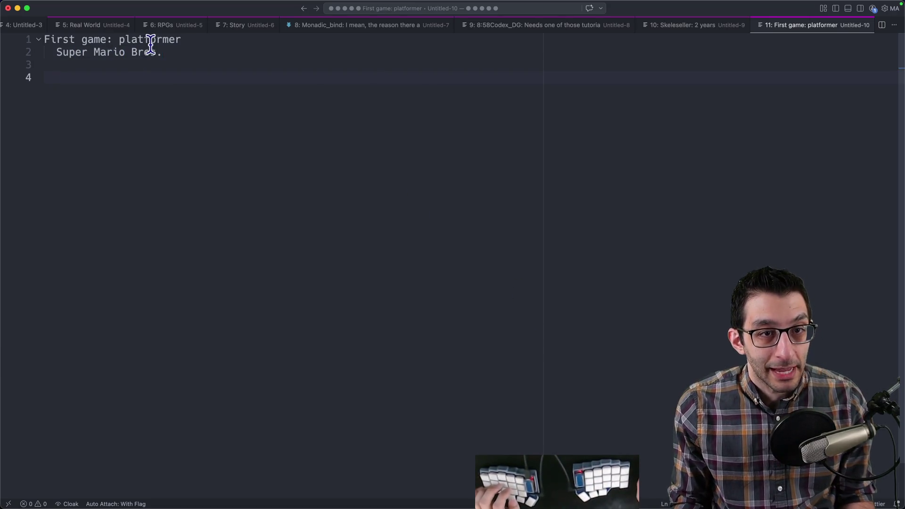
pyautogui.press('Return')
pyautogui.write('_______')
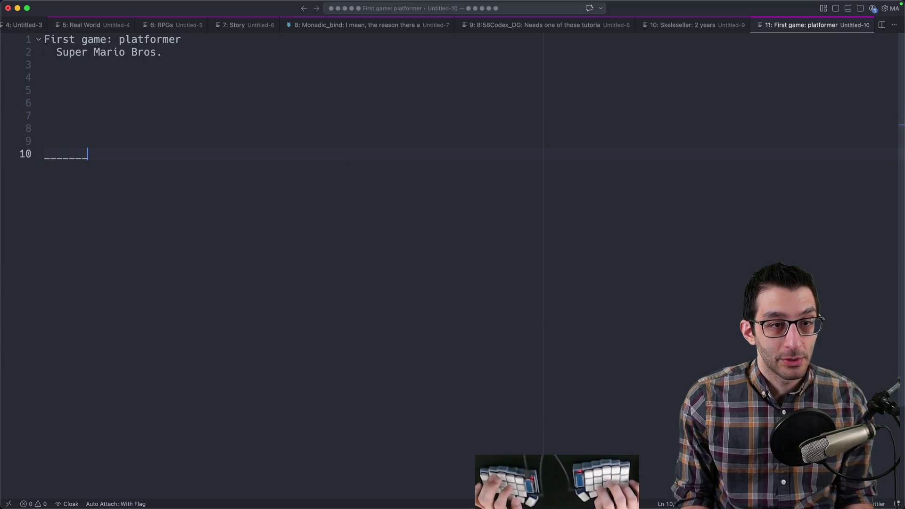
pyautogui.write('                      ___________')
pyautogui.click(94, 115)
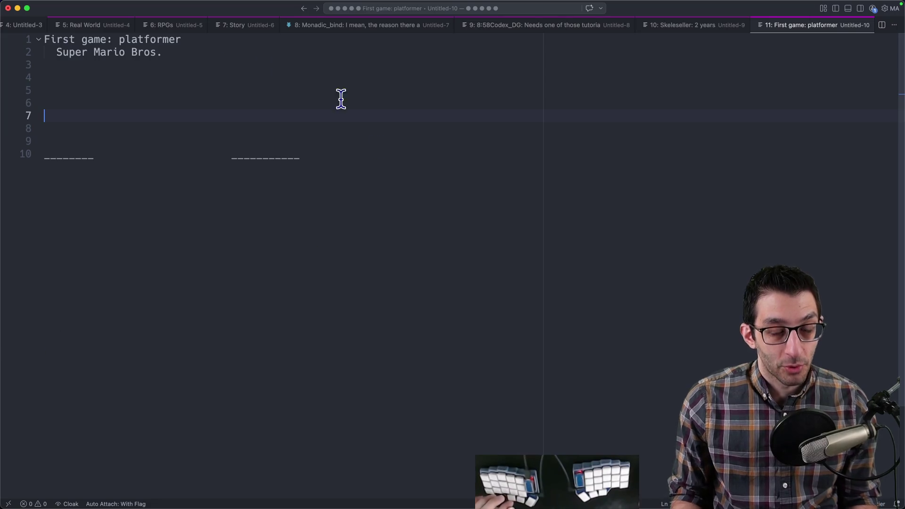
pyautogui.click(67, 171)
pyautogui.hotkey('shift', 'Home')
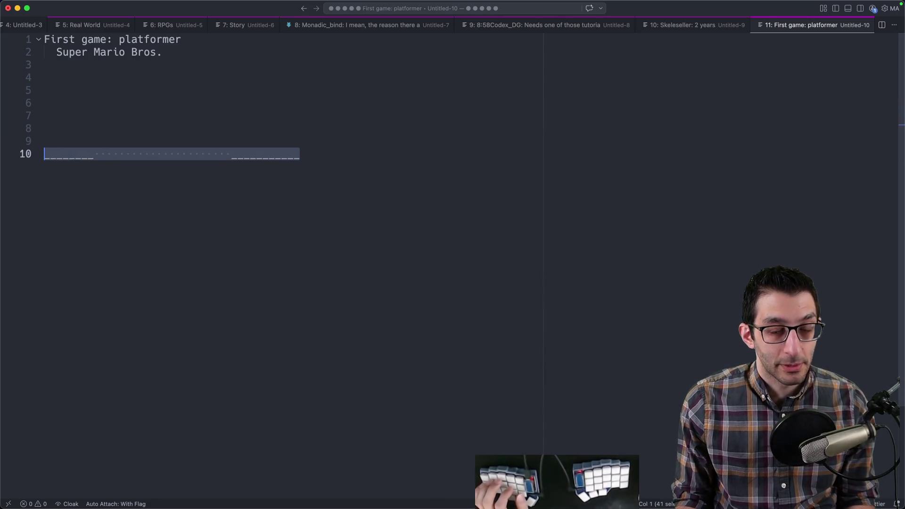
pyautogui.press('Right')
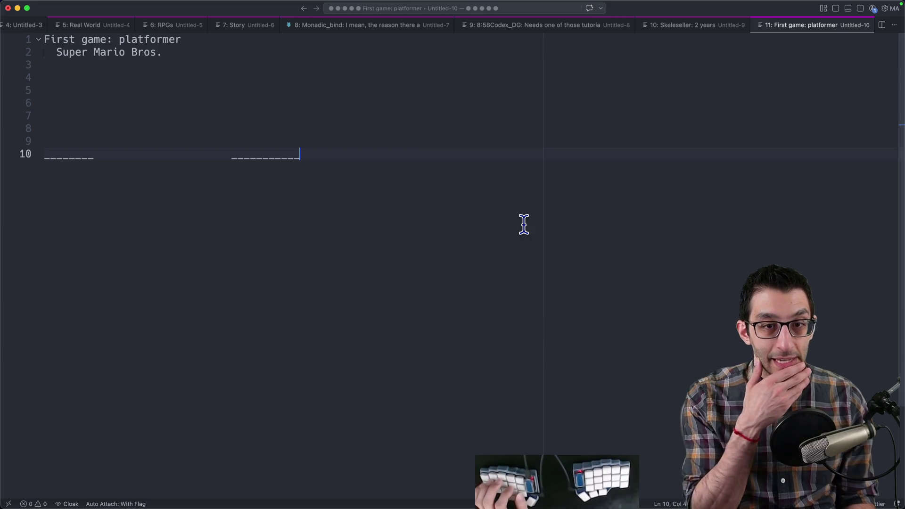
# - Close the platformer note without saving and return to the design document
pyautogui.press('super+w')
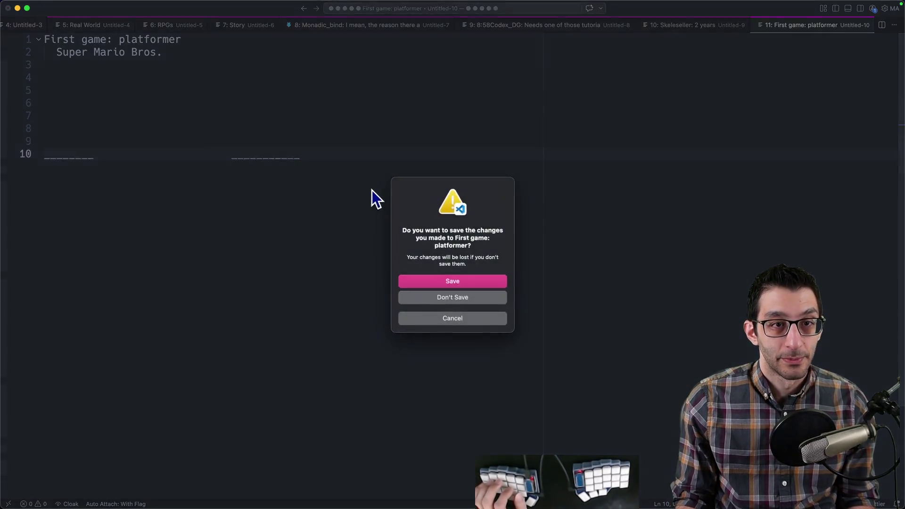
pyautogui.press('super+d')
pyautogui.press('super+Tab')
pyautogui.scroll(5, 352, 259)
pyautogui.scroll(5, 352, 259)
pyautogui.scroll(5, 352, 260)
pyautogui.scroll(5, 352, 259)
pyautogui.scroll(5, 352, 259)
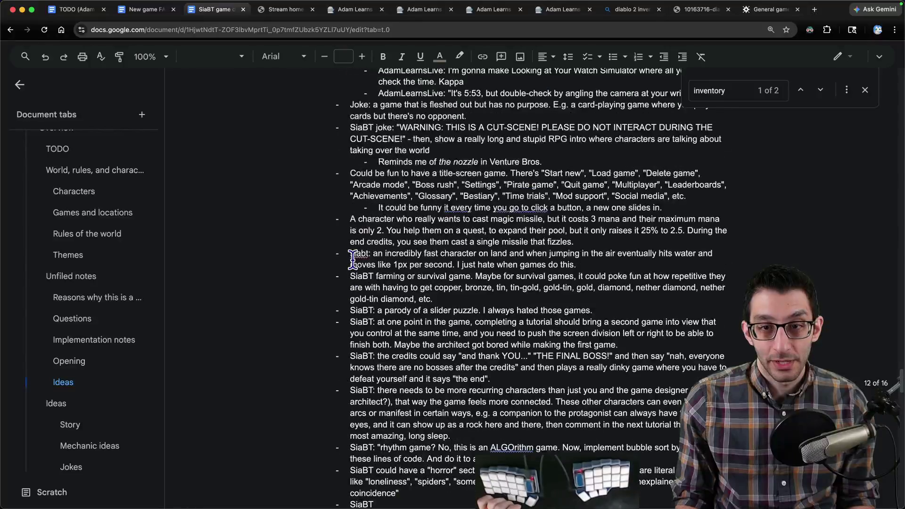
pyautogui.scroll(3, 352, 259)
pyautogui.scroll(2, 352, 259)
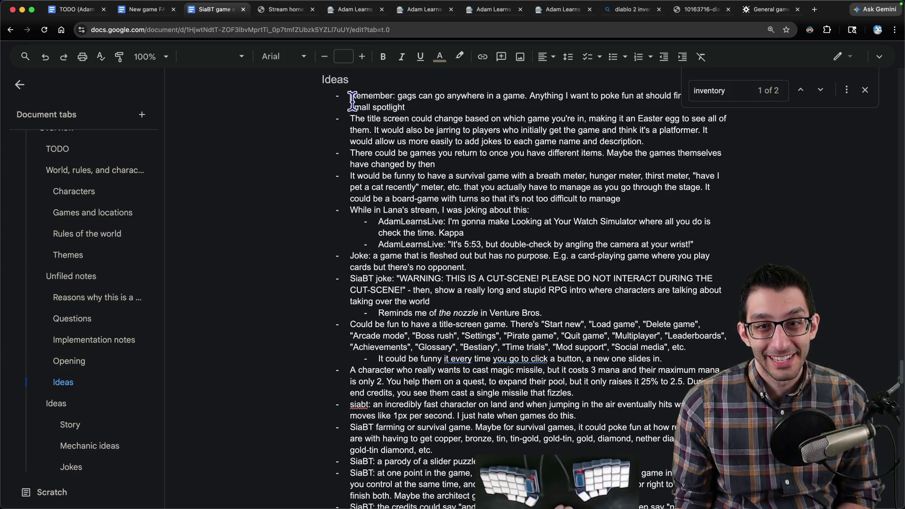
# - Paste the viewer's contrast-adjusting level idea as a new bullet under Mechanic ideas
pyautogui.moveTo(351, 101); pyautogui.dragTo(622, 438)
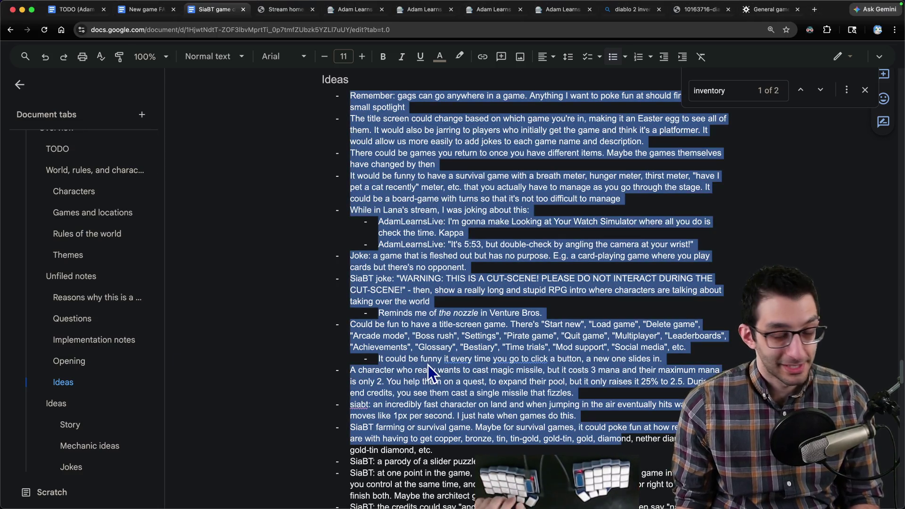
pyautogui.scroll(-10, 428, 365)
pyautogui.scroll(-5, 446, 375)
pyautogui.click(465, 385)
pyautogui.press('Down')
pyautogui.press('Return')
pyautogui.press('super+v')
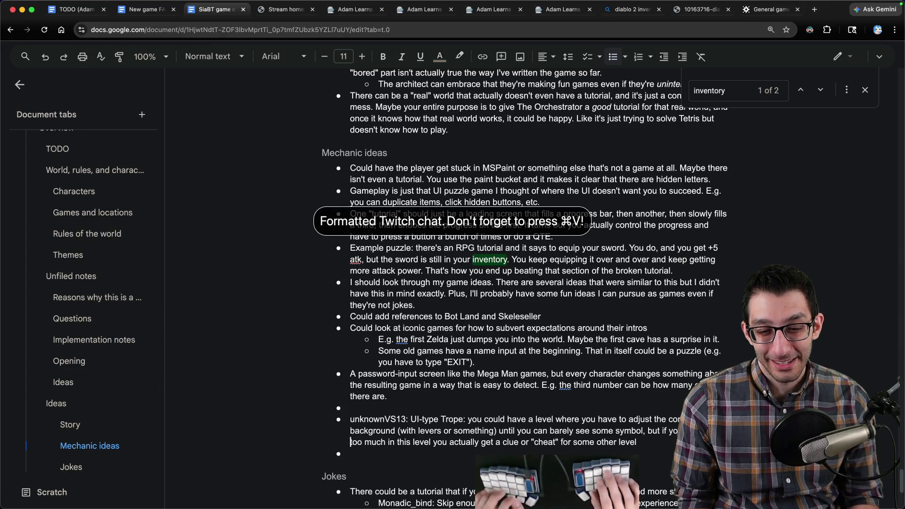
pyautogui.press('Delete')
pyautogui.press('Down')
pyautogui.press('BackSpace')
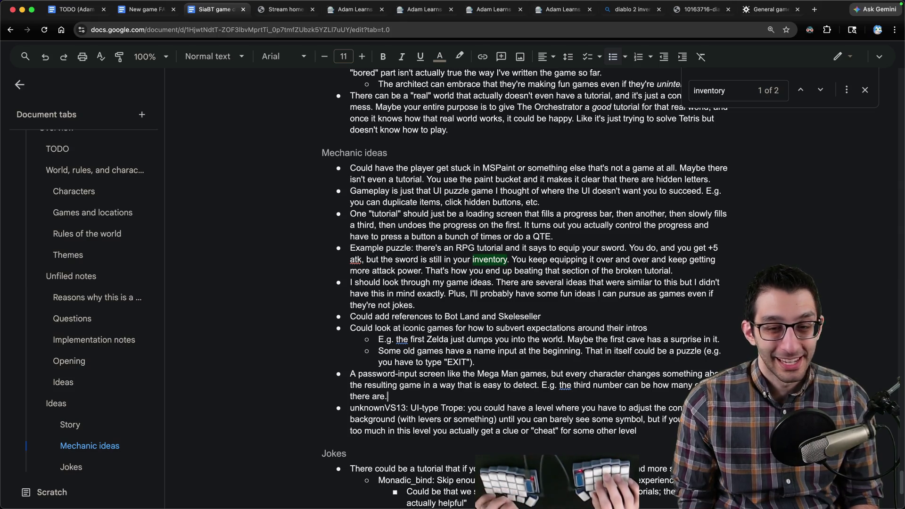
# - Return to the code editor sketch and add blank lines to it
pyautogui.press('super+Tab')
pyautogui.press('Return')
pyautogui.press('Return')
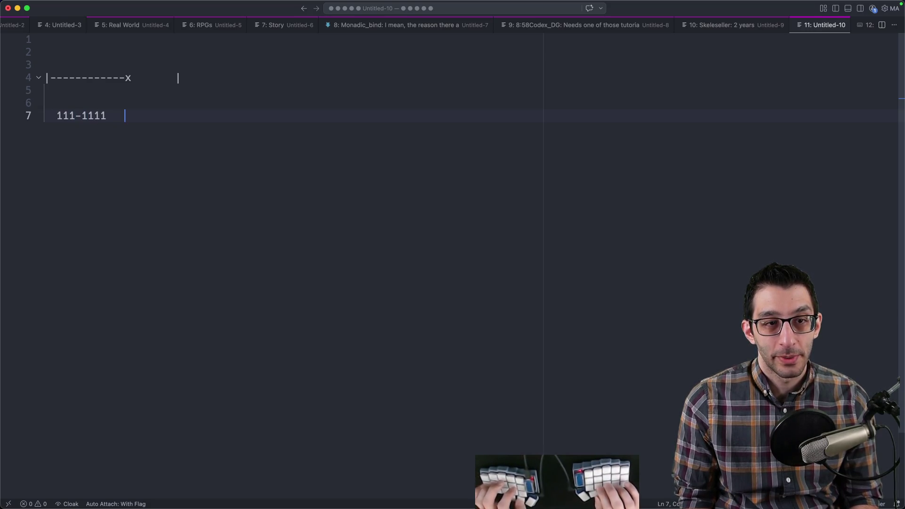
pyautogui.write('999-9999')
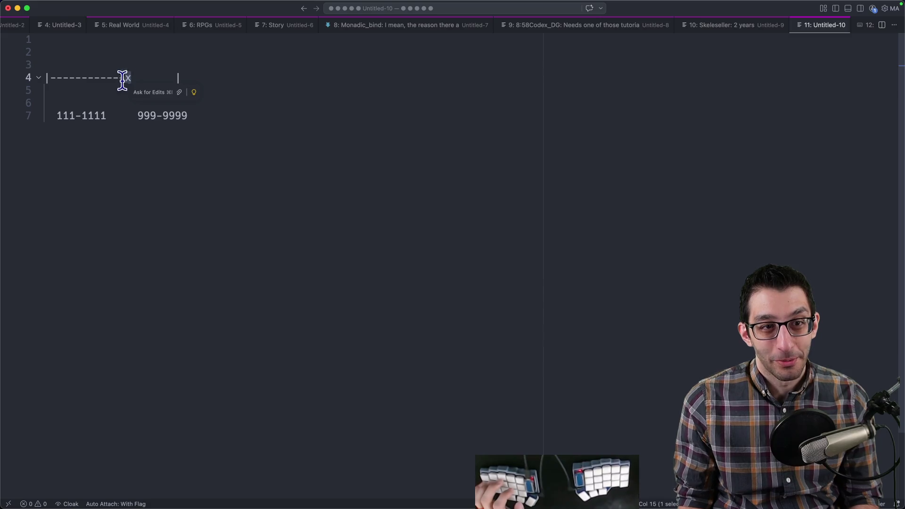
# - Rework the dashed slider bar and add '999-9999' below '111-1111' in the mockup
pyautogui.moveTo(178, 77); pyautogui.dragTo(48, 84)
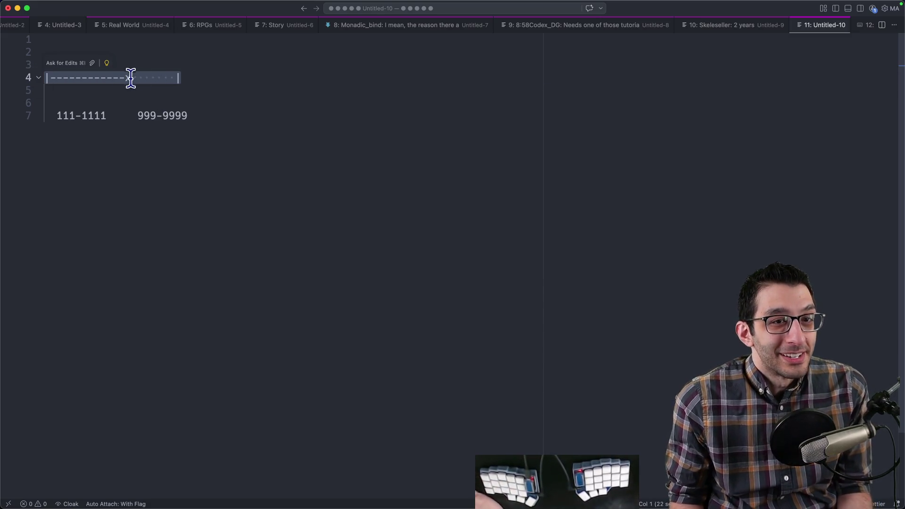
pyautogui.click(130, 78)
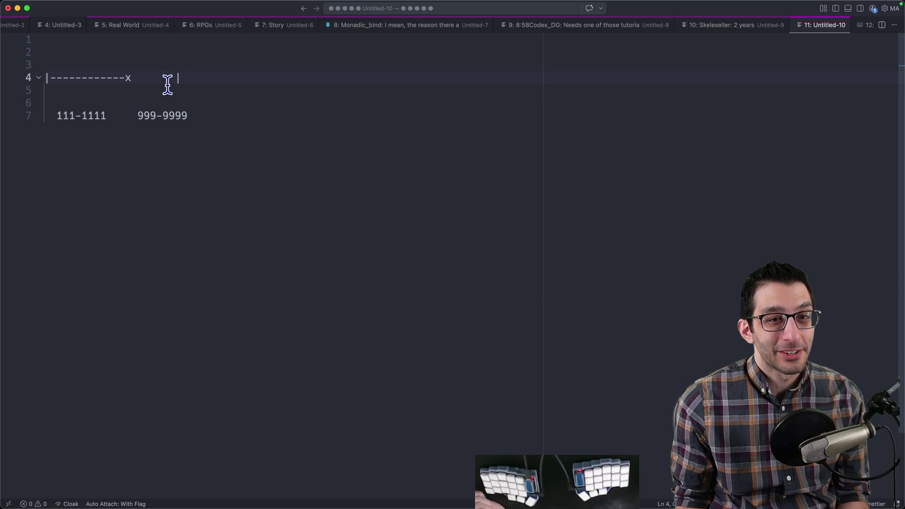
pyautogui.moveTo(178, 80); pyautogui.dragTo(47, 79)
pyautogui.click(265, 139)
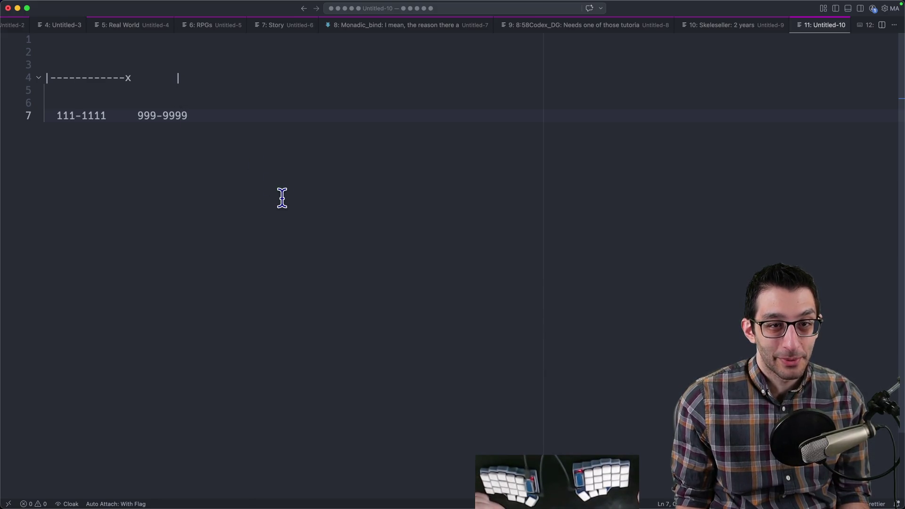
pyautogui.press('Return')
pyautogui.press('Return')
pyautogui.press('Return')
pyautogui.write('[Continue')
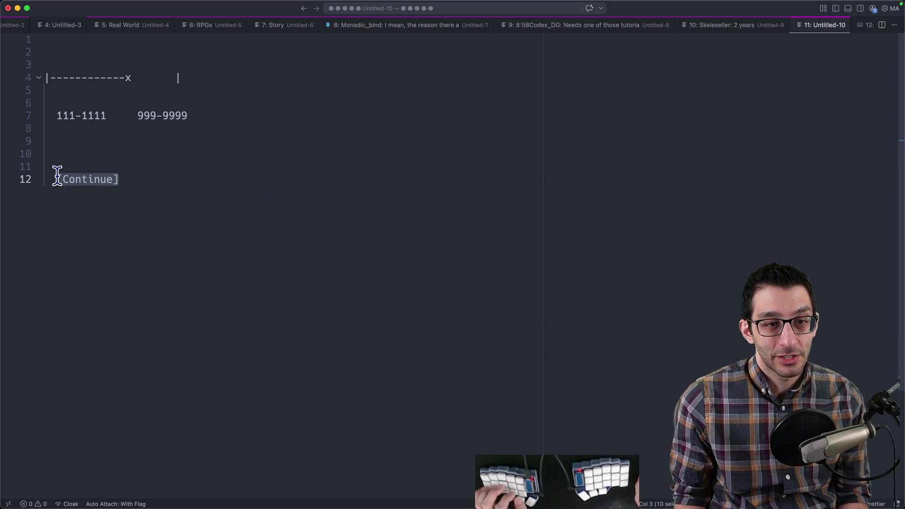
# - Move the '[Continue]' button line to the top of the mockup, then return to the design doc
pyautogui.press('Right')
pyautogui.press('super+shift+Left')
pyautogui.hotkey('alt', 'Up')
pyautogui.hotkey('alt', 'Up')
pyautogui.hotkey('alt', 'Up')
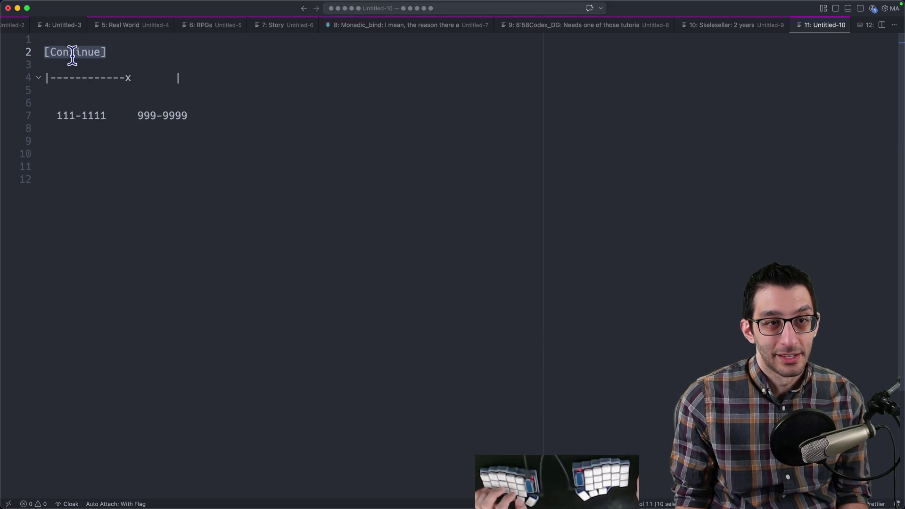
pyautogui.moveTo(44, 44); pyautogui.dragTo(355, 44)
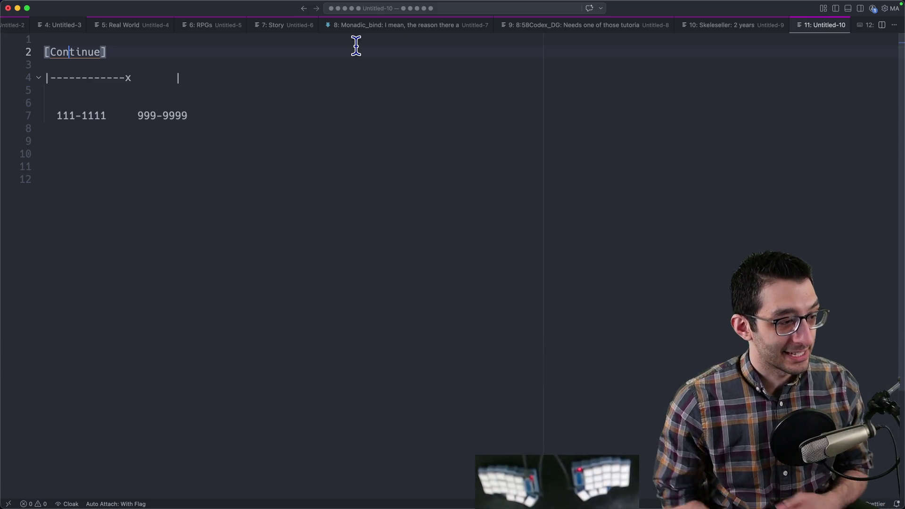
pyautogui.press('super+Tab')
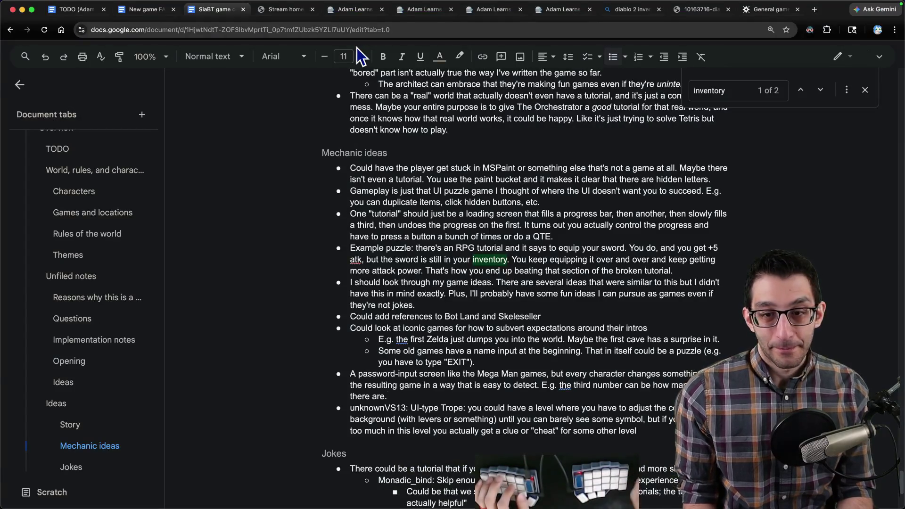
pyautogui.scroll(5, 460, 252)
pyautogui.scroll(5, 460, 252)
pyautogui.scroll(5, 460, 249)
pyautogui.scroll(2, 460, 251)
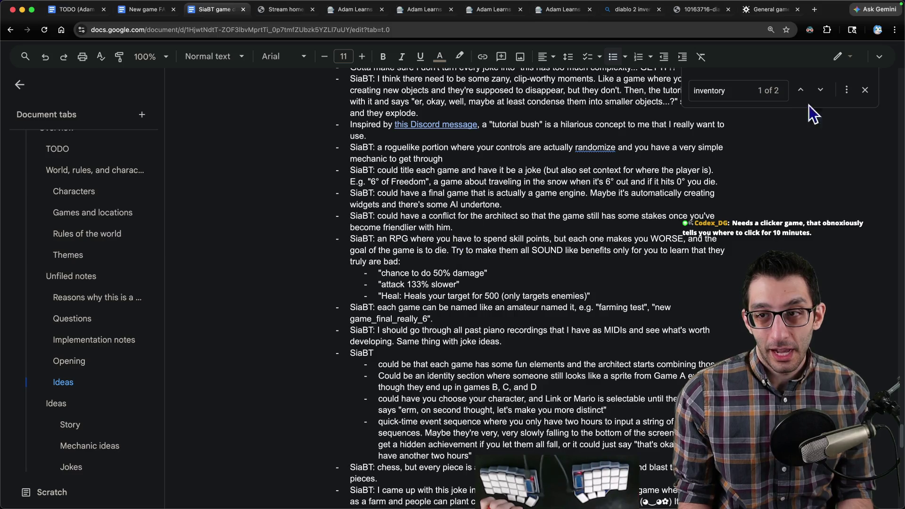
# - Close the document search in the Ideas section and switch to a blank note in the code editor
pyautogui.click(865, 92)
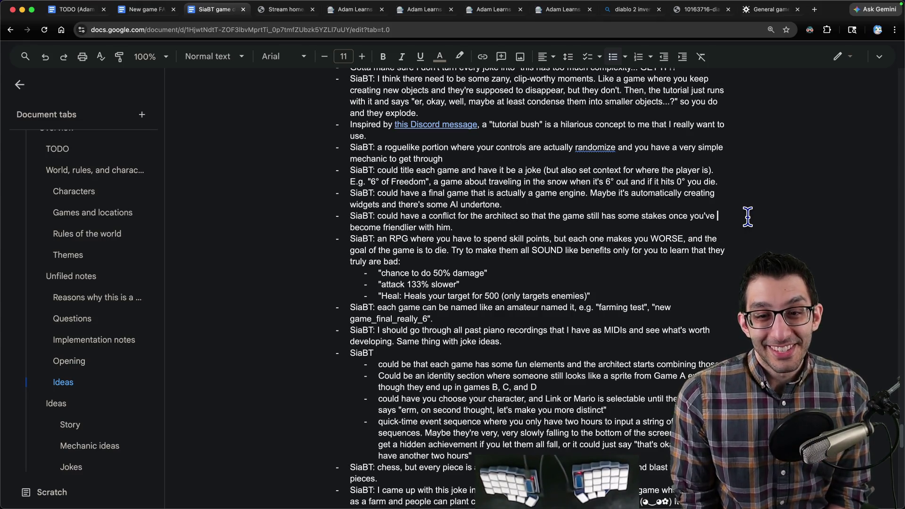
pyautogui.click(748, 217)
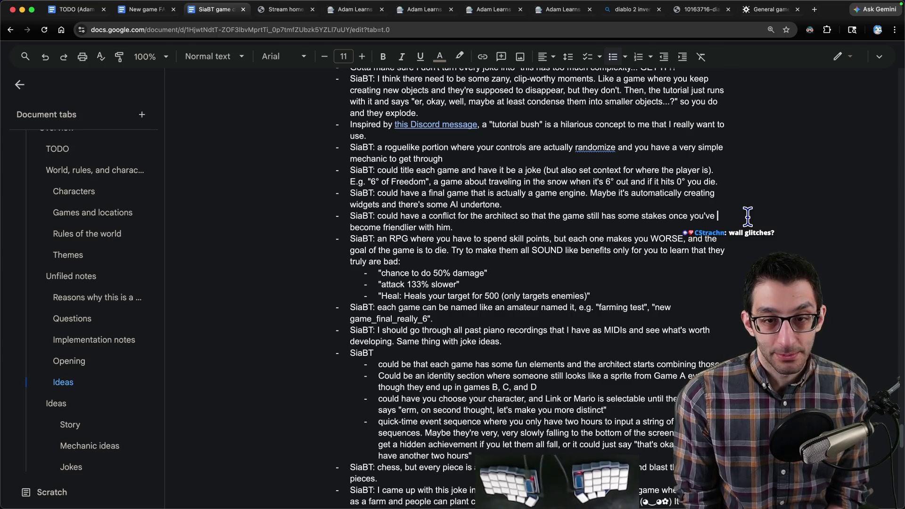
pyautogui.press('super+Tab')
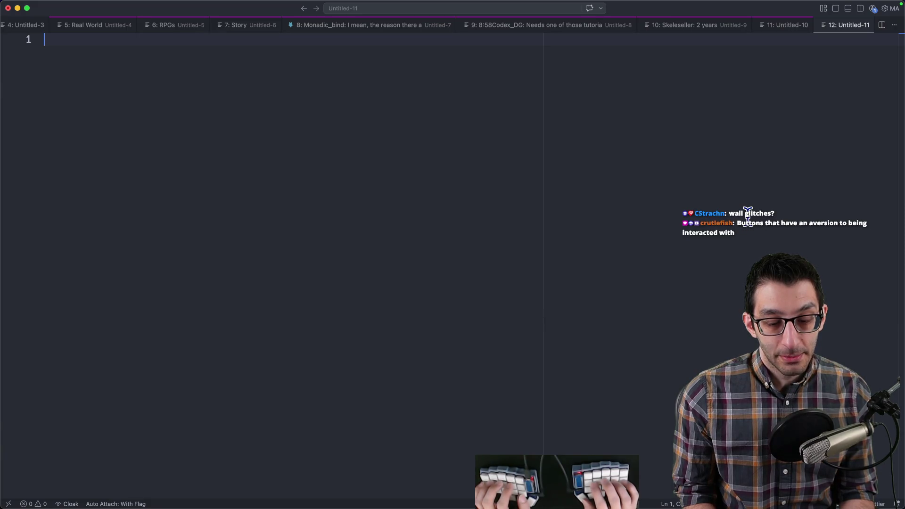
pyautogui.write('Pokémon-style gam')
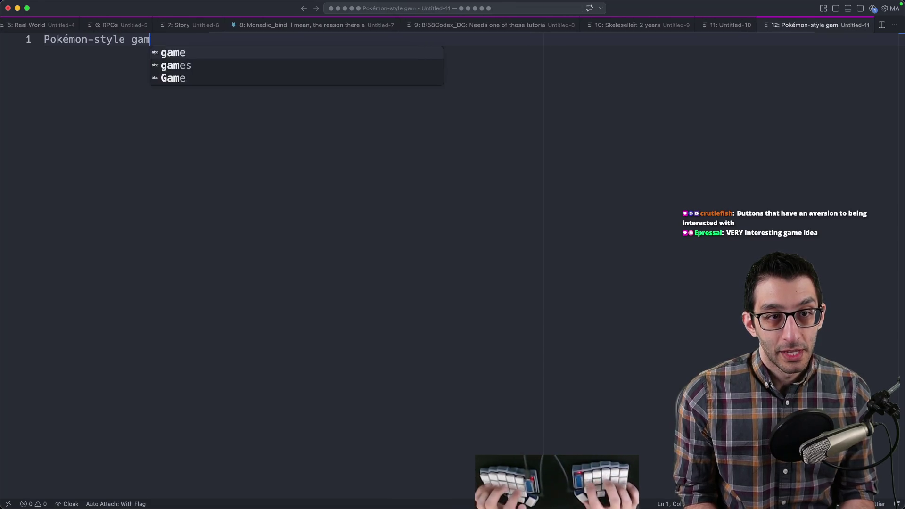
pyautogui.write('e')
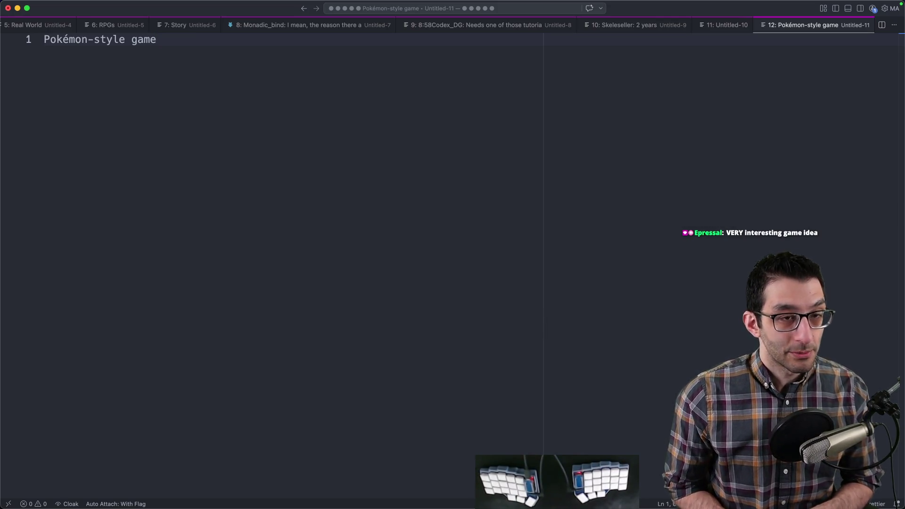
# - Note 'Pokémon-style game' with indented '3 monsters' and 'Stuck in a Broken Tutorial', then return to the doc
pyautogui.press('Return')
pyautogui.press('Return')
pyautogui.press('Return')
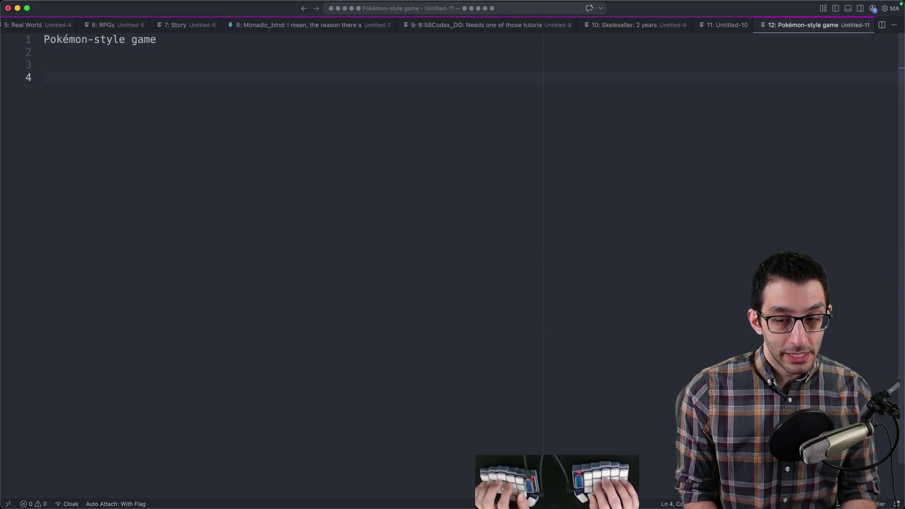
pyautogui.press('Up')
pyautogui.press('Up')
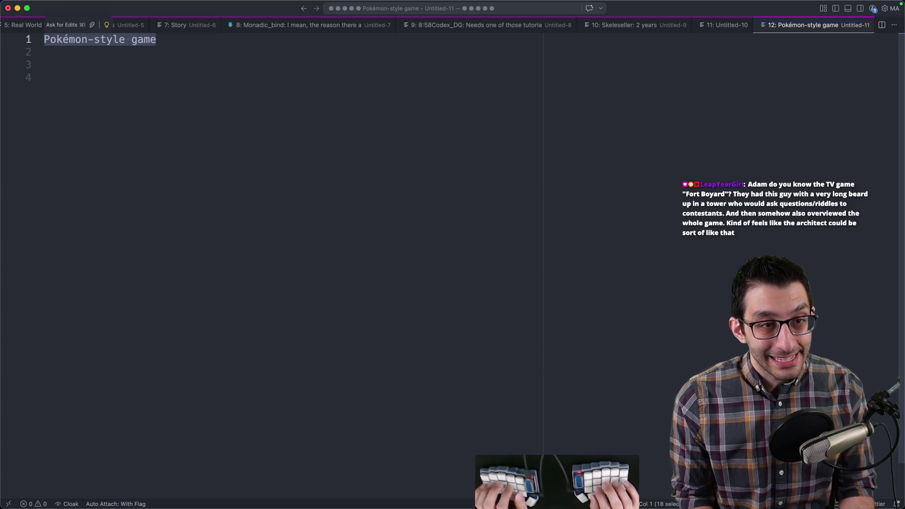
pyautogui.press('Down')
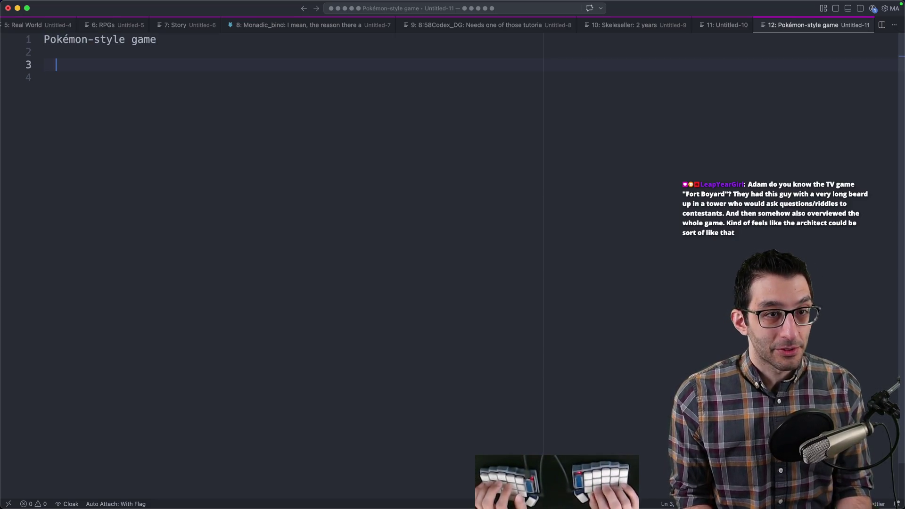
pyautogui.press('Tab')
pyautogui.write('3 monsters')
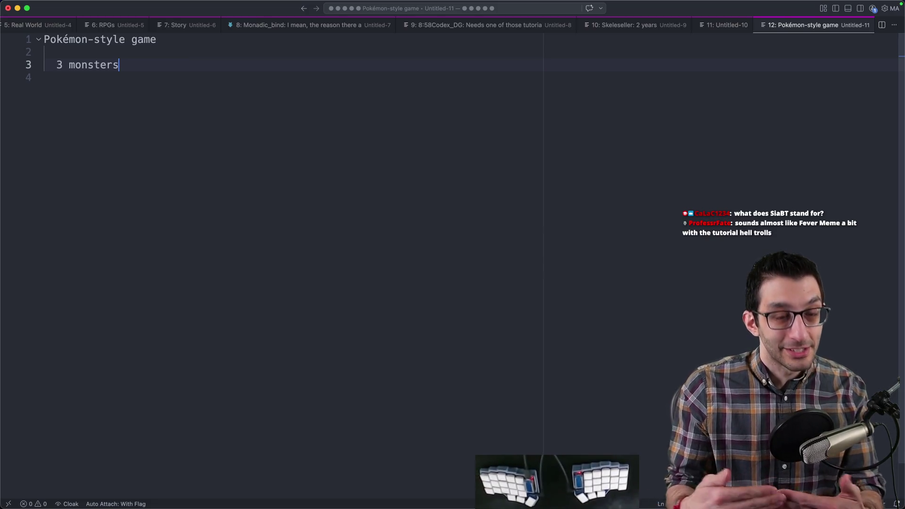
pyautogui.click(464, 176)
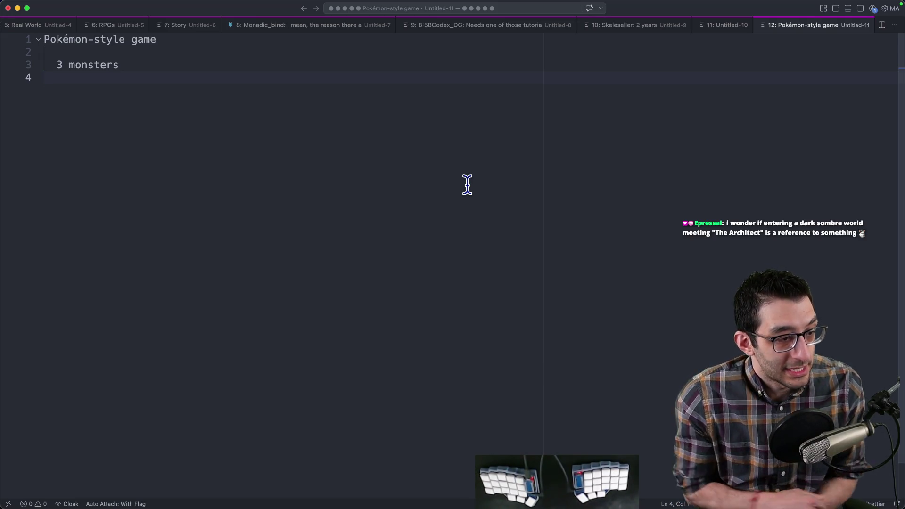
pyautogui.press('Return')
pyautogui.press('Return')
pyautogui.write('Stuck in a Broken Tutorial')
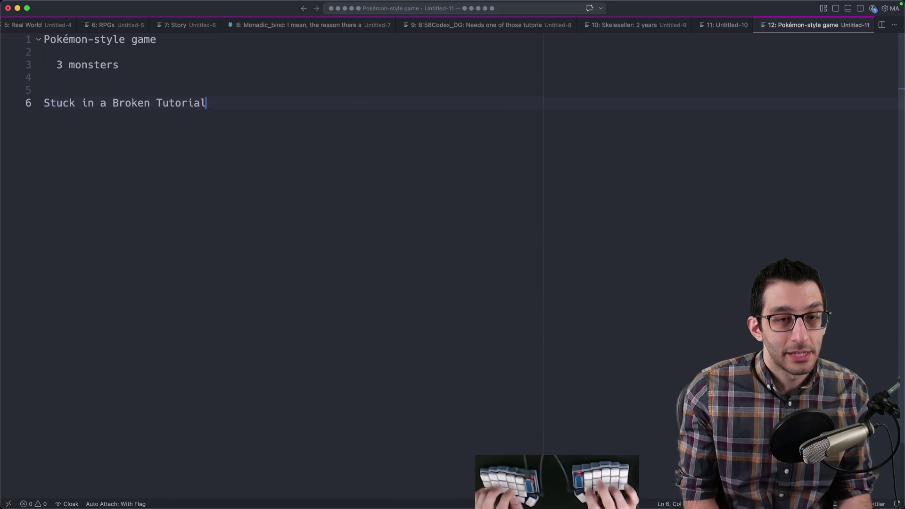
pyautogui.press('super+Tab')
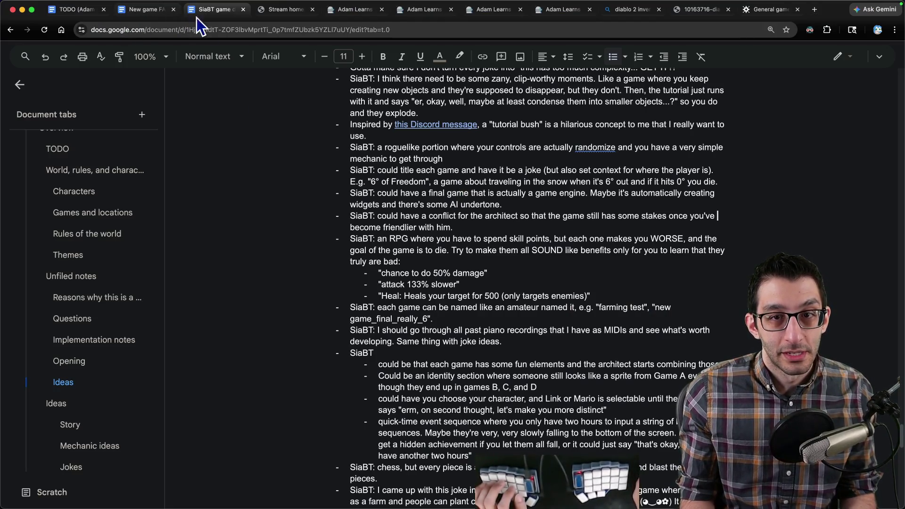
pyautogui.scroll(10, 239, 71)
pyautogui.scroll(10, 240, 71)
pyautogui.scroll(10, 239, 72)
pyautogui.scroll(10, 239, 71)
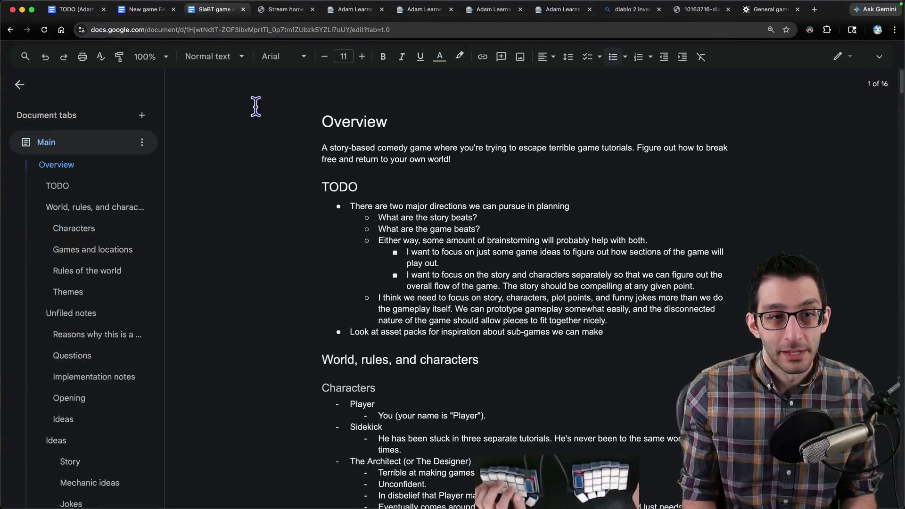
# - Switch to the New game FAQ document and jump to its game question via search
pyautogui.click(878, 56)
pyautogui.doubleClick(49, 55)
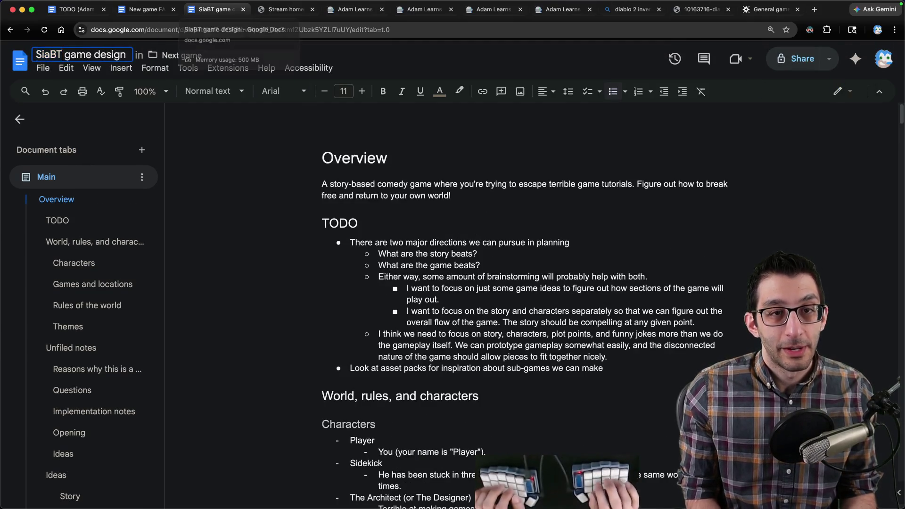
pyautogui.click(155, 11)
pyautogui.scroll(2, 358, 174)
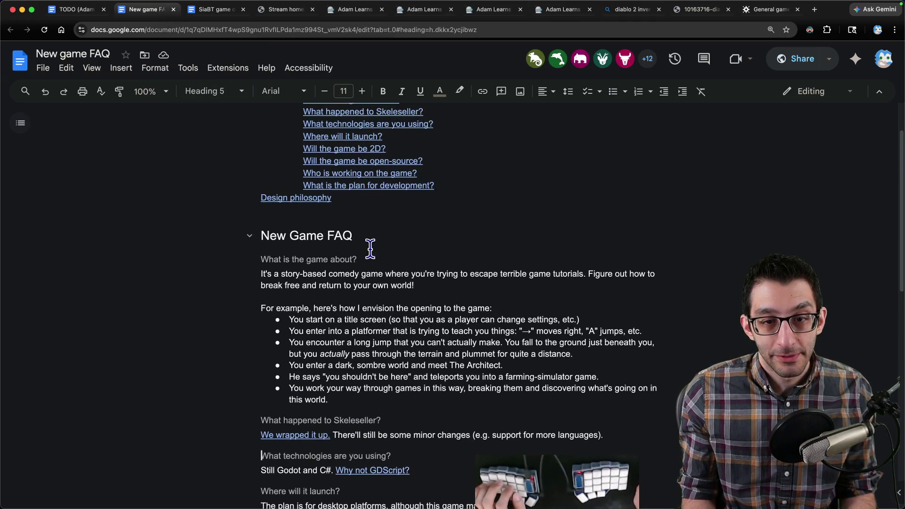
pyautogui.scroll(2, 382, 212)
pyautogui.press('super+f')
pyautogui.scroll(-1, 397, 239)
pyautogui.write('mod')
pyautogui.press('Escape')
# - Add 'Working title: Stuck in a Broken Tutorial' under 'What is the game about?', then bring up the terminal
pyautogui.click(425, 265)
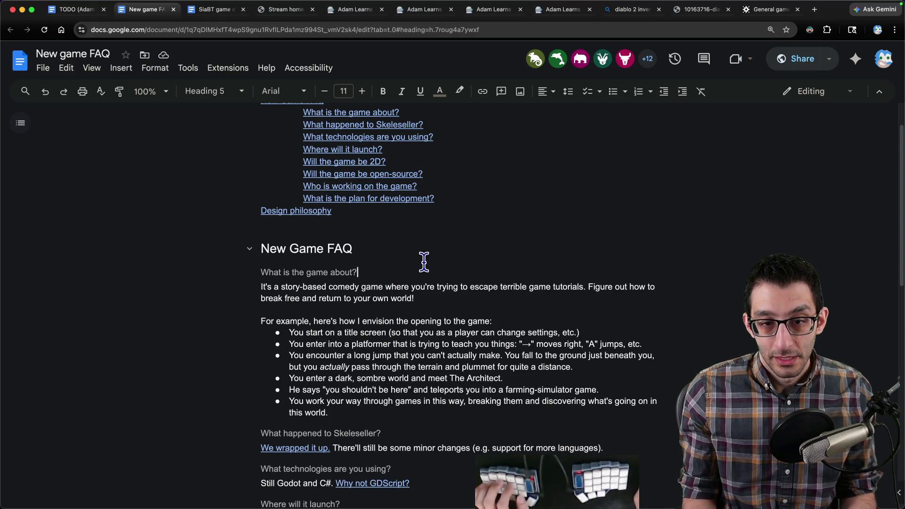
pyautogui.press('Return')
pyautogui.write('Working title: Stuck in a Broken Tutoria')
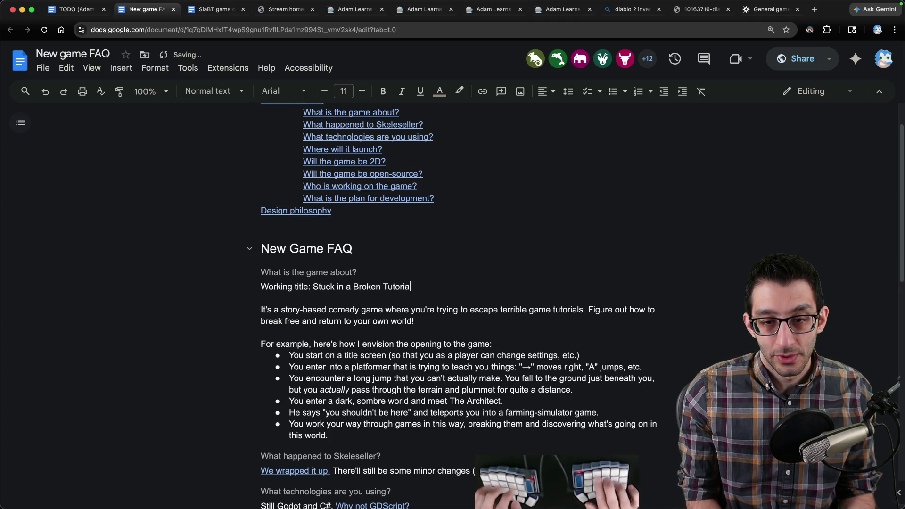
pyautogui.hotkey('shift', 'alt', 'Left')
pyautogui.hotkey('shift', 'alt', 'Left')
pyautogui.hotkey('shift', 'alt', 'Left')
pyautogui.hotkey('shift', 'alt', 'Left')
pyautogui.hotkey('shift', 'alt', 'Left')
pyautogui.press('super+Tab')
pyautogui.press('BackSpace')
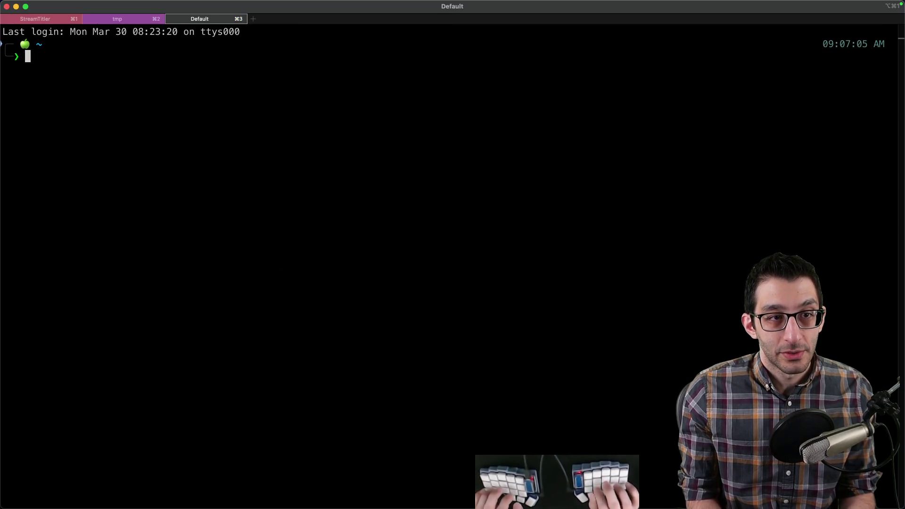
pyautogui.write('oesp')
# - In the espanso adam_learns.yml config, locate and select the Skeleseller shortcut block
pyautogui.press('Return')
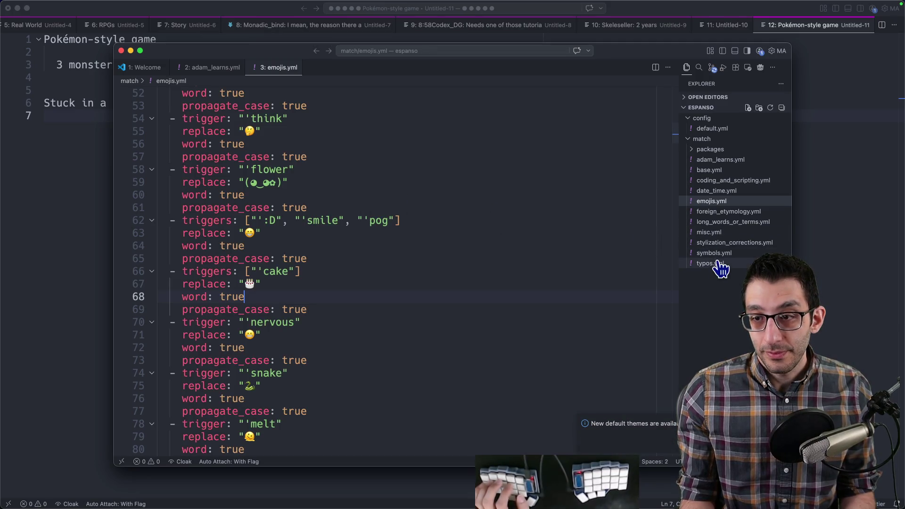
pyautogui.click(713, 159)
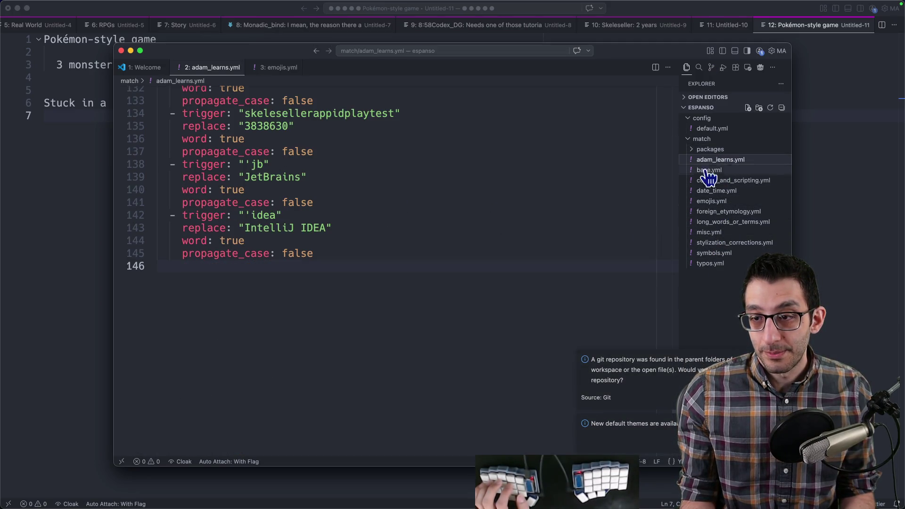
pyautogui.press('super+f')
pyautogui.write('skeleseller')
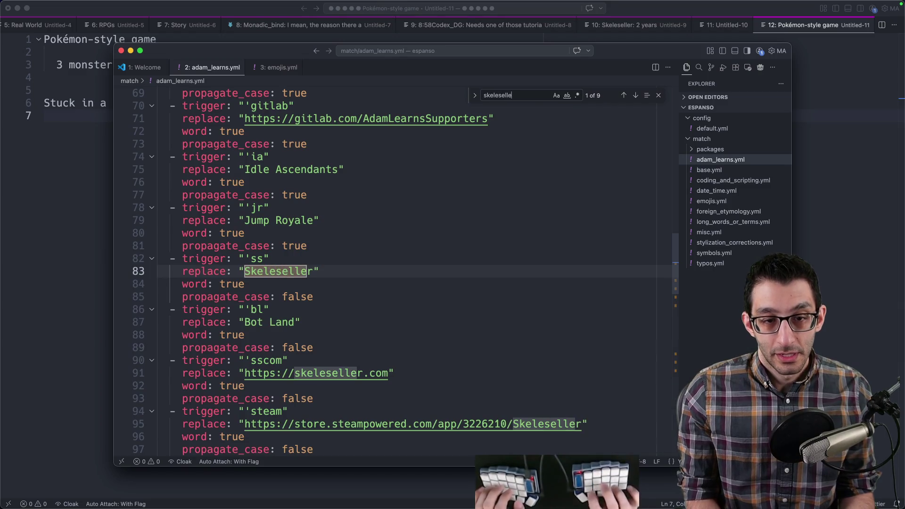
pyautogui.hotkey('ctrl', 'a')
pyautogui.press('BackSpace')
pyautogui.press('Escape')
pyautogui.press('Down')
pyautogui.press('Down')
pyautogui.press('Down')
pyautogui.press('Up')
pyautogui.hotkey('shift', 'Up')
pyautogui.hotkey('shift', 'Up')
pyautogui.hotkey('shift', 'Up')
pyautogui.hotkey('shift', 'Up')
# - Duplicate the block into a 'siabt' trigger expanding to 'Stuck in a Broken Tutorial'
pyautogui.press('super+c')
pyautogui.press('Right')
pyautogui.press('super+v')
pyautogui.press('Up')
pyautogui.press('Up')
pyautogui.press('Up')
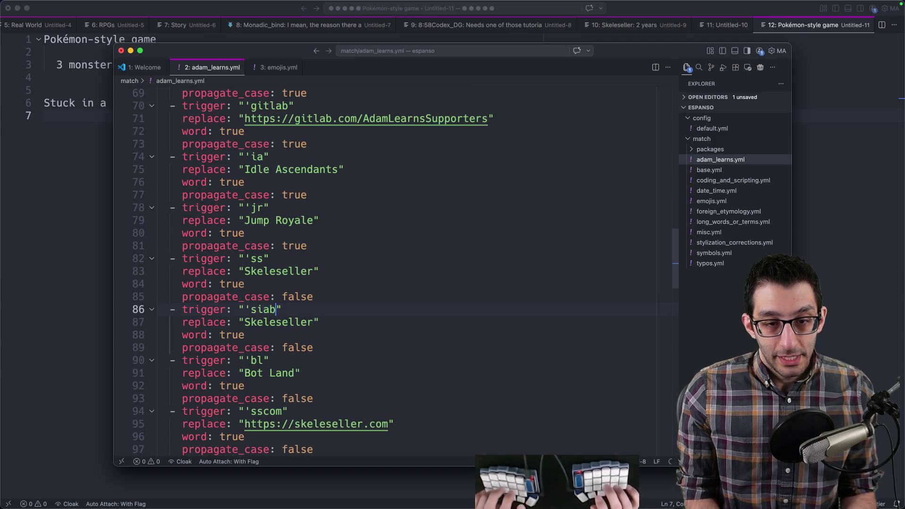
pyautogui.write('t')
pyautogui.press('Down')
pyautogui.press('super+d')
pyautogui.write('Stuck in a Broken Tutorial')
pyautogui.press('Down')
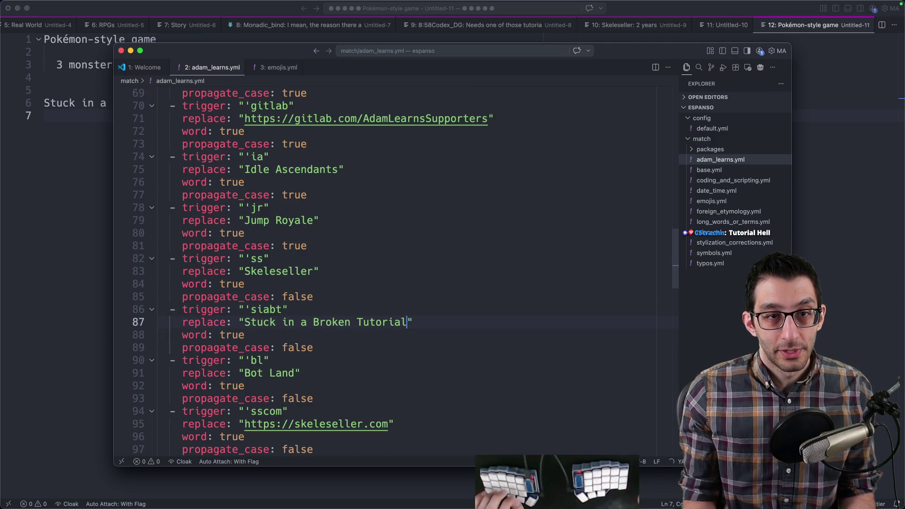
# - Return via the SiaBT design doc to the editor and start a fresh note to test the expansion
pyautogui.press('super+grave')
pyautogui.press('super+Tab')
pyautogui.click(361, 247)
pyautogui.hotkey('ctrl', 'Tab')
pyautogui.press('super+Tab')
pyautogui.press('super+n')
pyautogui.write('siabt')
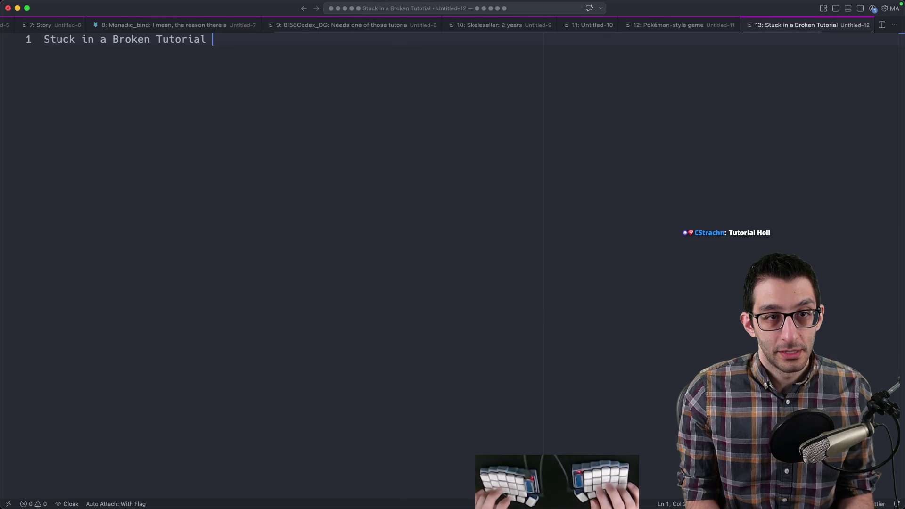
# - Close the test note without saving and return to the SiaBT design doc
pyautogui.press('super+w')
pyautogui.press('super+d')
pyautogui.press('super+Tab')
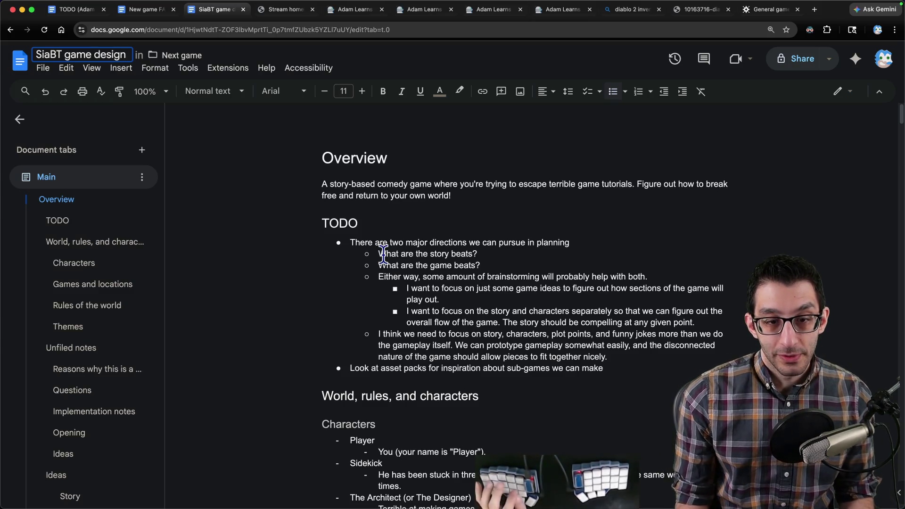
# - In a new note, outline Opening with nested Platformer, Architect and Farming simulator lines
pyautogui.press('super+Tab')
pyautogui.press('super+n')
pyautogui.write('Opening')
pyautogui.press('Return')
pyautogui.write('Platformer')
pyautogui.press('Return')
pyautogui.press('Tab')
pyautogui.write('Architd')
pyautogui.press('BackSpace')
pyautogui.write('ect')
pyautogui.press('Return')
pyautogui.press('Tab')
pyautogui.write('Farming simulat')
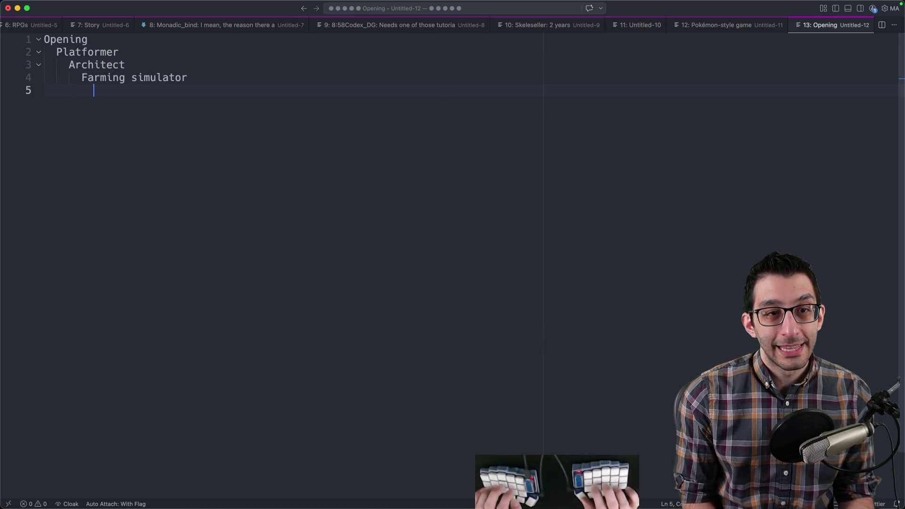
pyautogui.write('Sleep withid')
pyautogui.write(' game and have a feverdream')
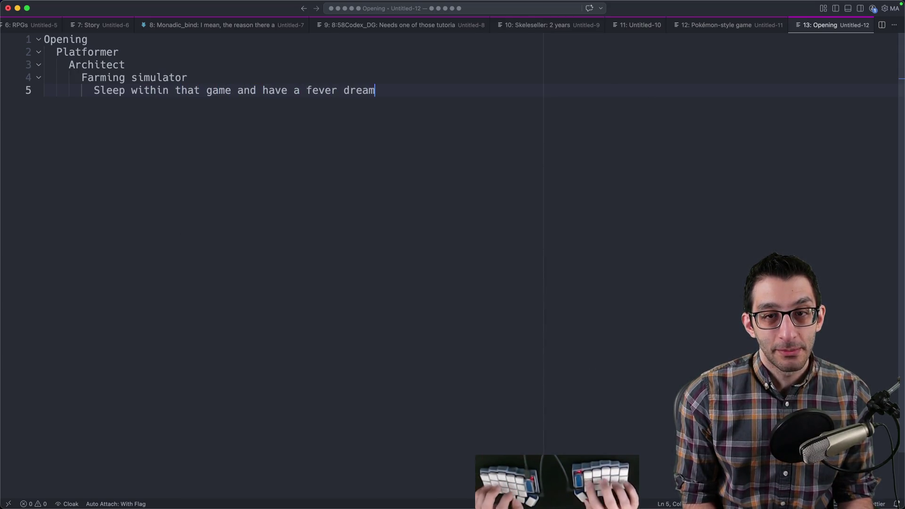
pyautogui.write(' combination of the platformer and farming sim')
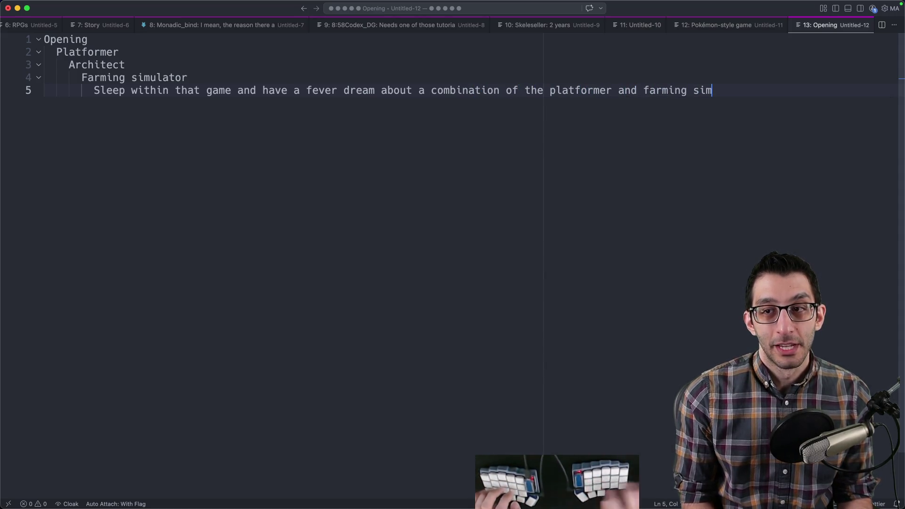
# - Review the fever-dream line mixing platformer and farming sim, selecting it and 'Platformer'
pyautogui.moveTo(93, 91); pyautogui.dragTo(842, 96)
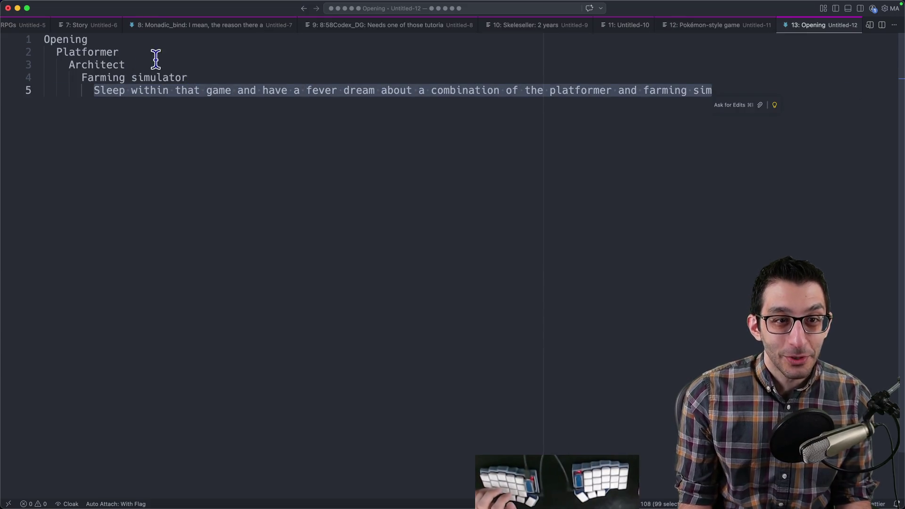
pyautogui.moveTo(81, 90); pyautogui.dragTo(771, 128)
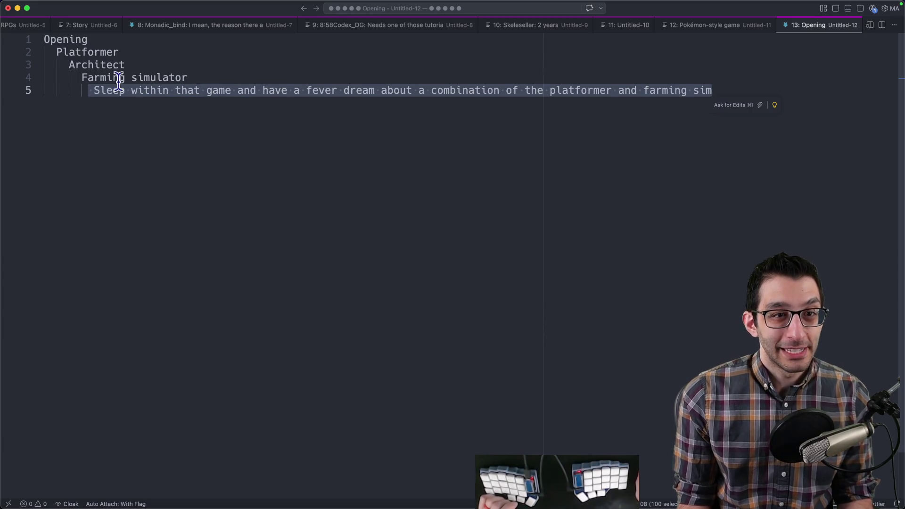
pyautogui.moveTo(57, 52); pyautogui.dragTo(125, 52)
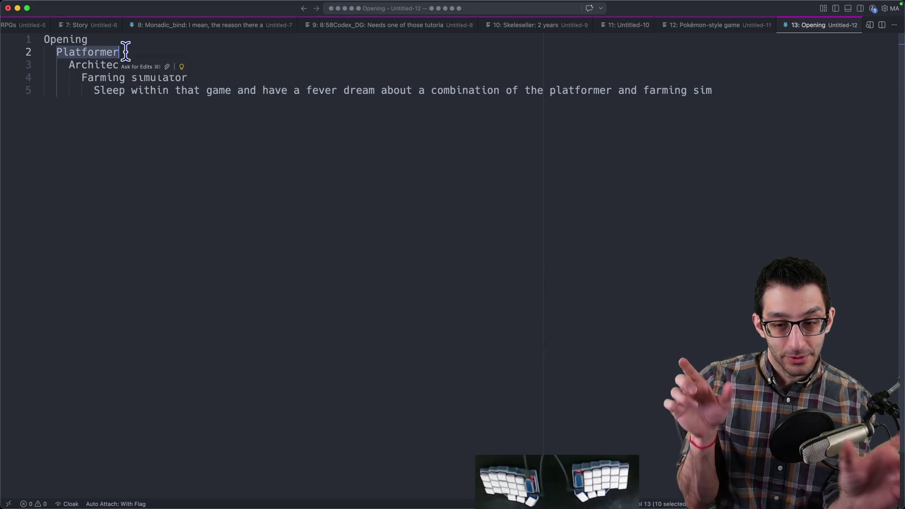
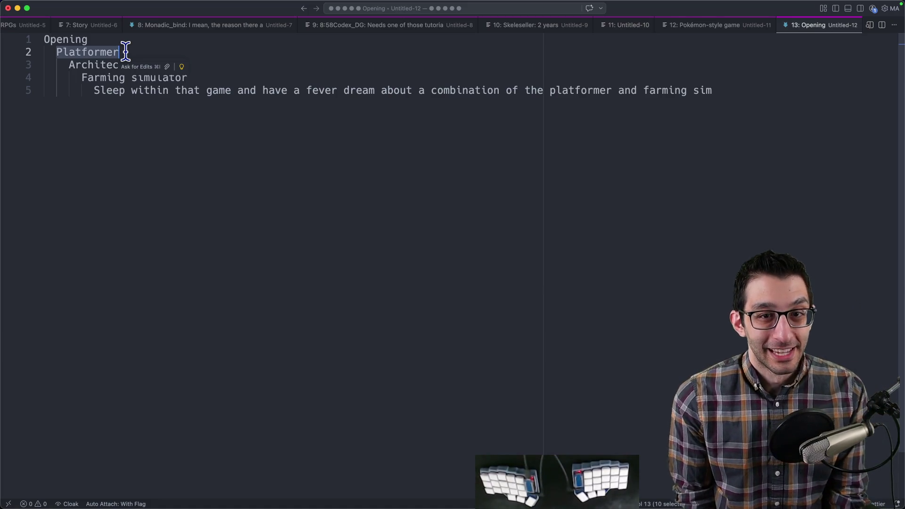
# - Leave the Opening outline and bring the SiaBT game design document forward in Chrome
pyautogui.click(334, 387)
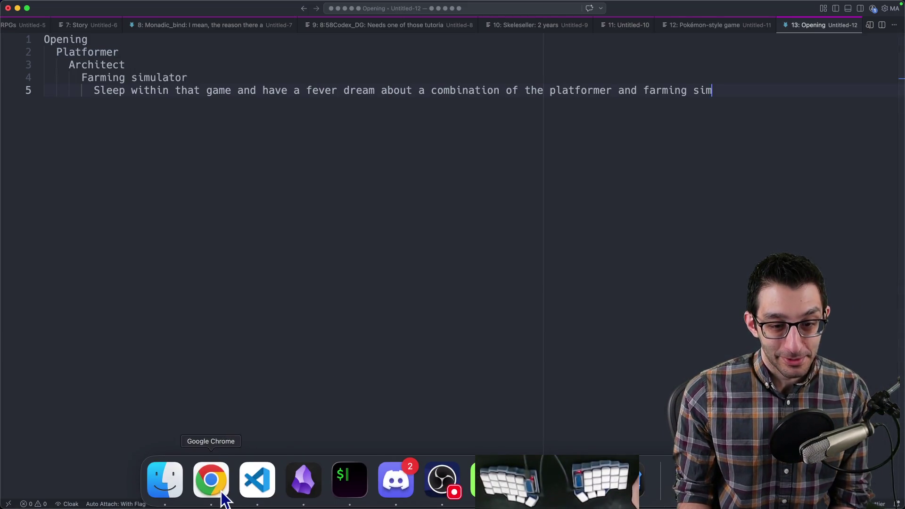
pyautogui.click(212, 488)
pyautogui.click(477, 201)
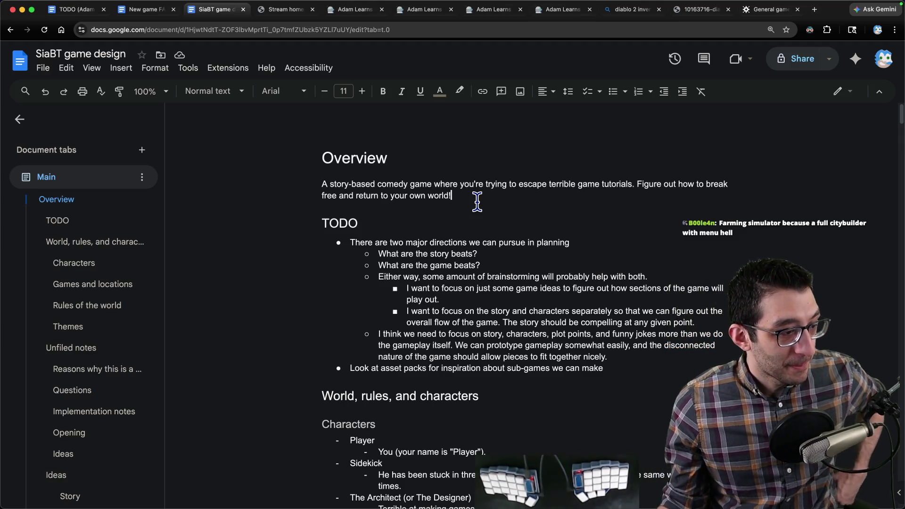
pyautogui.scroll(-2, 410, 297)
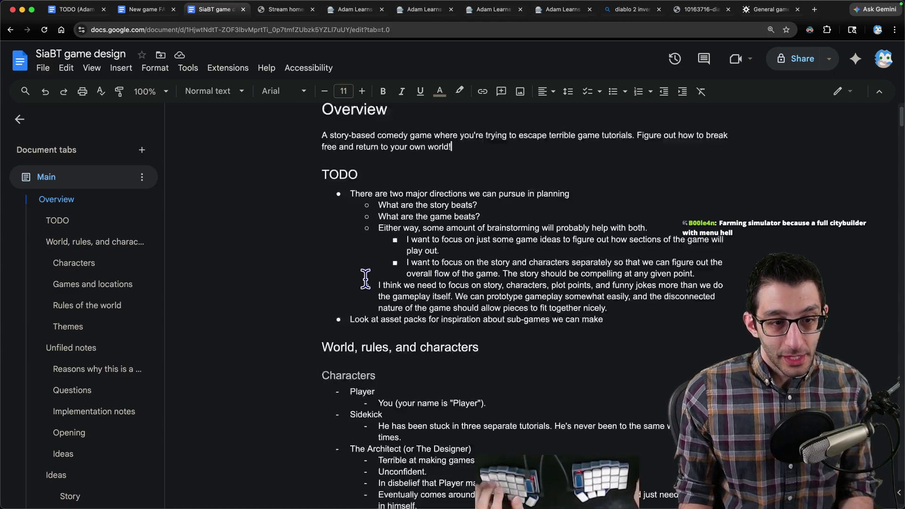
pyautogui.scroll(-3, 495, 309)
pyautogui.scroll(1, 497, 311)
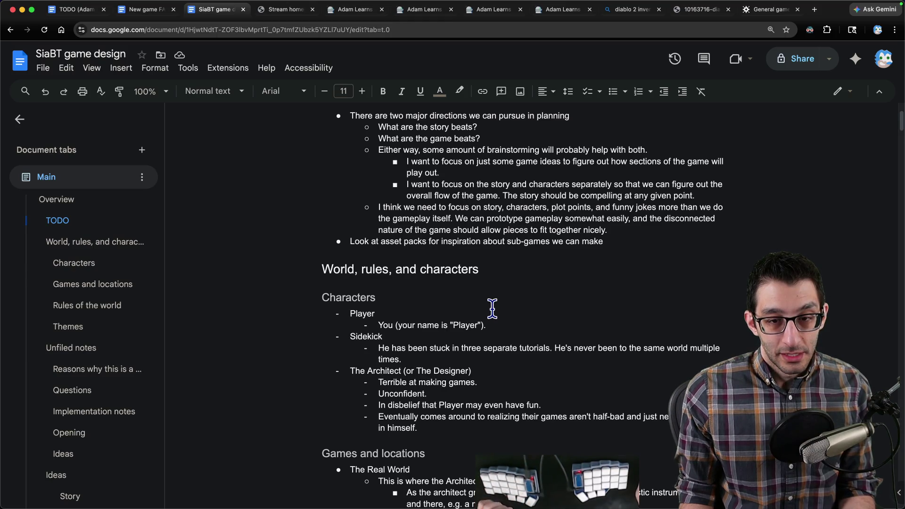
pyautogui.moveTo(348, 375)
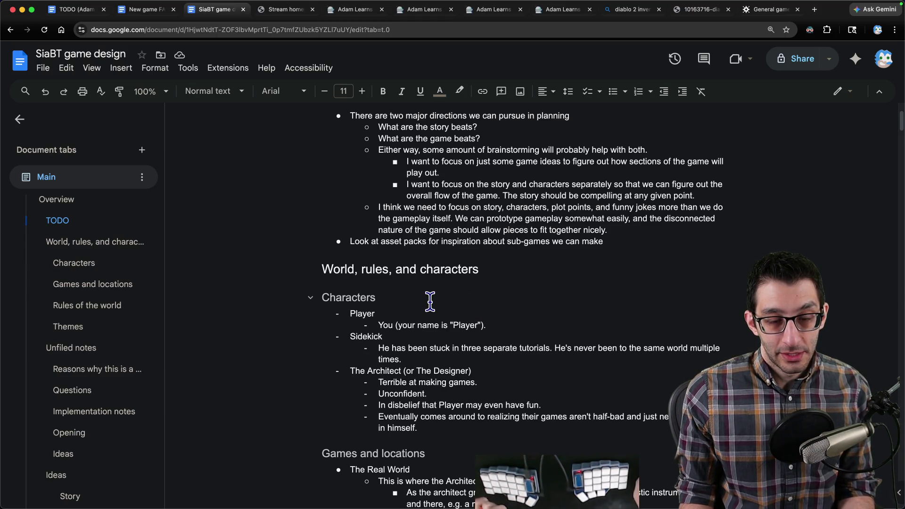
# - Search the design doc for 'game' and 'questions' to land on the Questions section
pyautogui.press('super+Tab')
pyautogui.press('super+Tab')
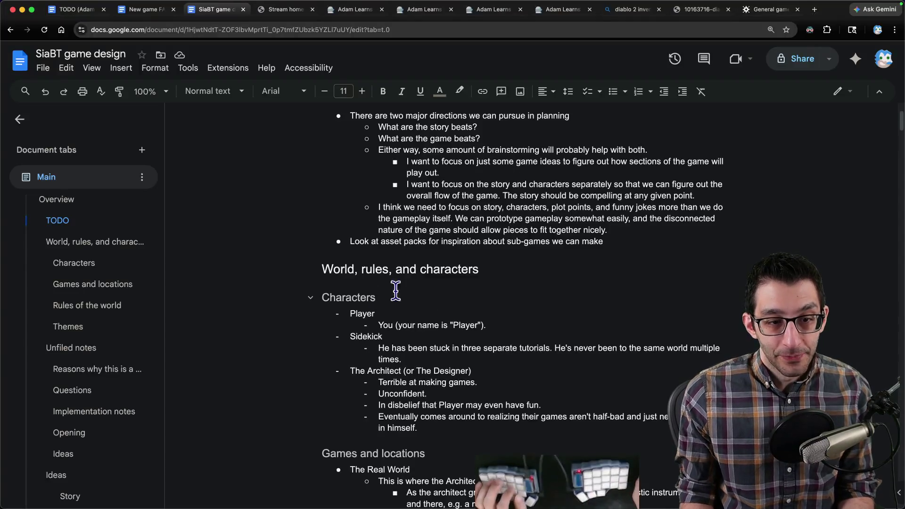
pyautogui.click(428, 296)
pyautogui.hotkey('ctrl', 'End')
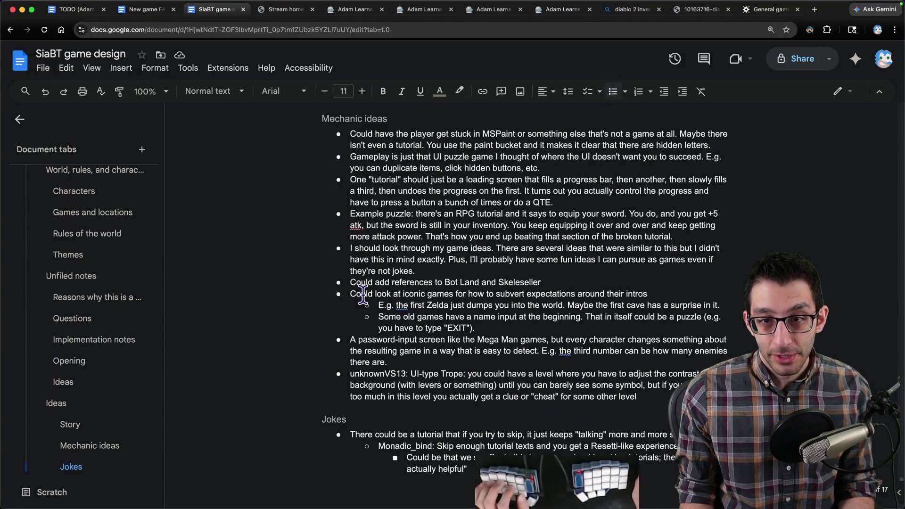
pyautogui.scroll(5, 399, 300)
pyautogui.moveTo(407, 302)
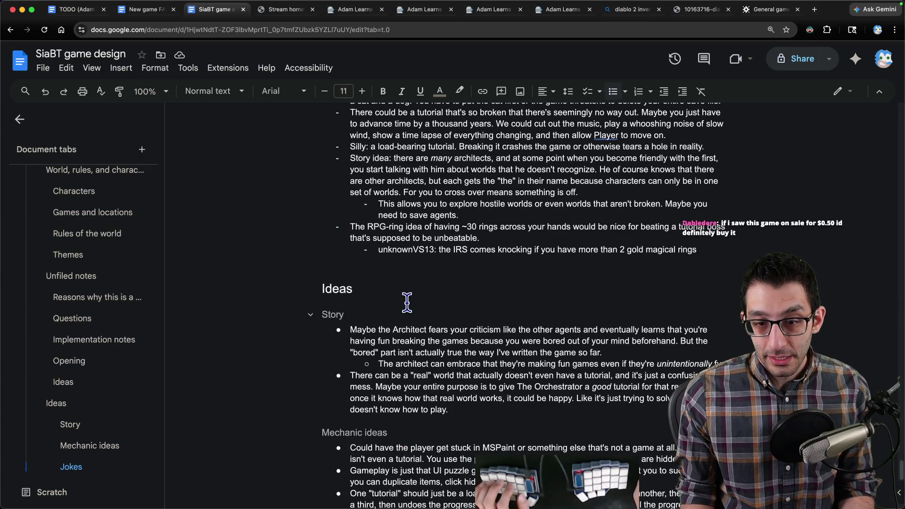
pyautogui.scroll(10, 407, 302)
pyautogui.scroll(10, 417, 296)
pyautogui.scroll(10, 424, 290)
pyautogui.scroll(10, 434, 282)
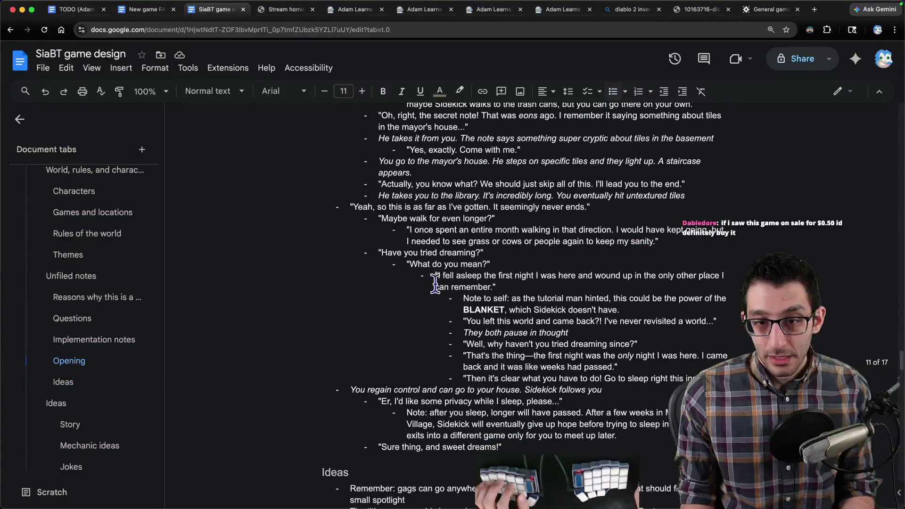
pyautogui.hotkey('ctrl', 'f')
pyautogui.write('game')
pyautogui.hotkey('shift', 'Return')
pyautogui.hotkey('shift', 'Return')
pyautogui.hotkey('shift', 'Return')
pyautogui.hotkey('shift', 'Return')
pyautogui.hotkey('shift', 'Return')
pyautogui.hotkey('shift', 'Return')
pyautogui.hotkey('shift', 'Return')
pyautogui.hotkey('shift', 'Return')
pyautogui.hotkey('shift', 'Return')
pyautogui.hotkey('shift', 'Return')
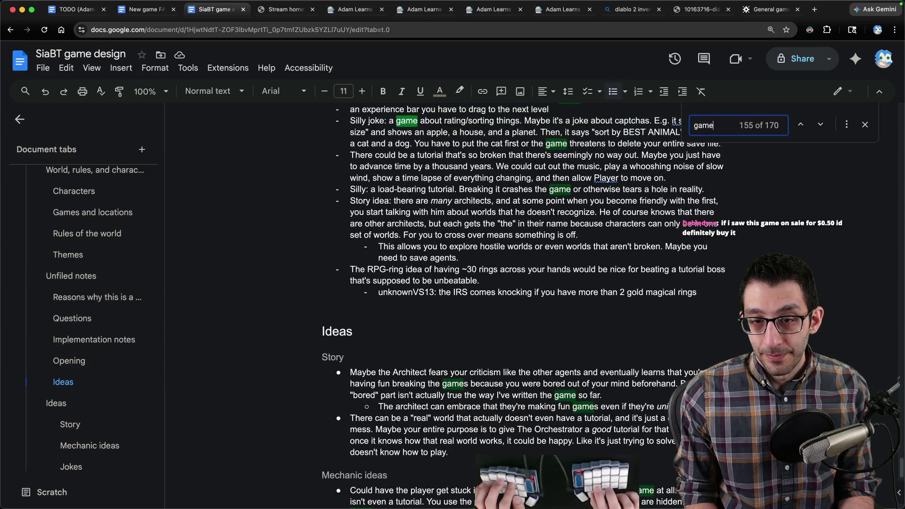
pyautogui.hotkey('shift', 'Return')
pyautogui.hotkey('shift', 'Return')
pyautogui.hotkey('ctrl', 'a')
pyautogui.write('questions')
pyautogui.press('Escape')
# - Delete and restore the game-ending idea paragraph, then start a new bullet under Story ideas
pyautogui.doubleClick(424, 241)
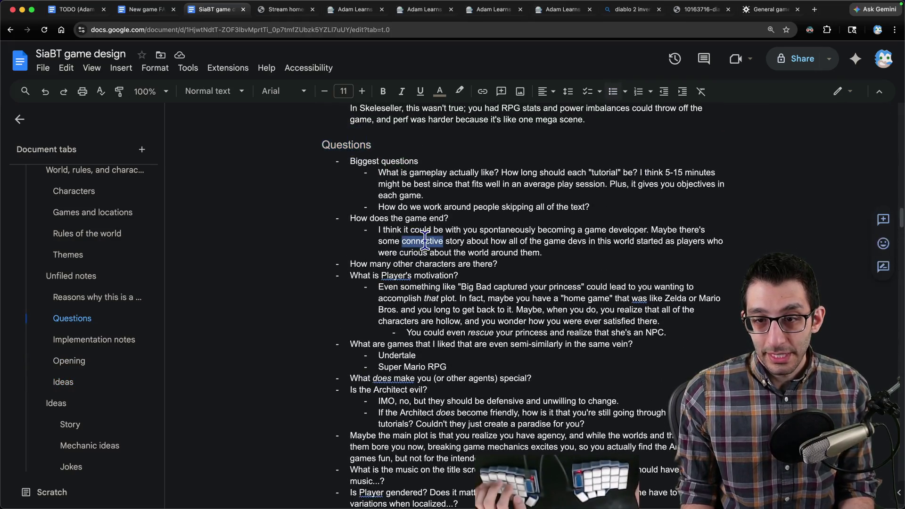
pyautogui.tripleClick(424, 240)
pyautogui.hotkey('ctrl', 'c')
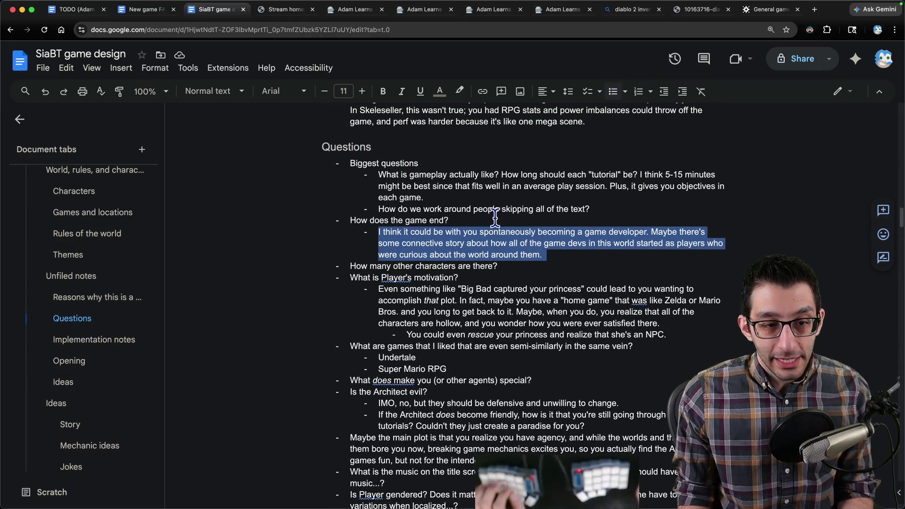
pyautogui.scroll(2, 496, 218)
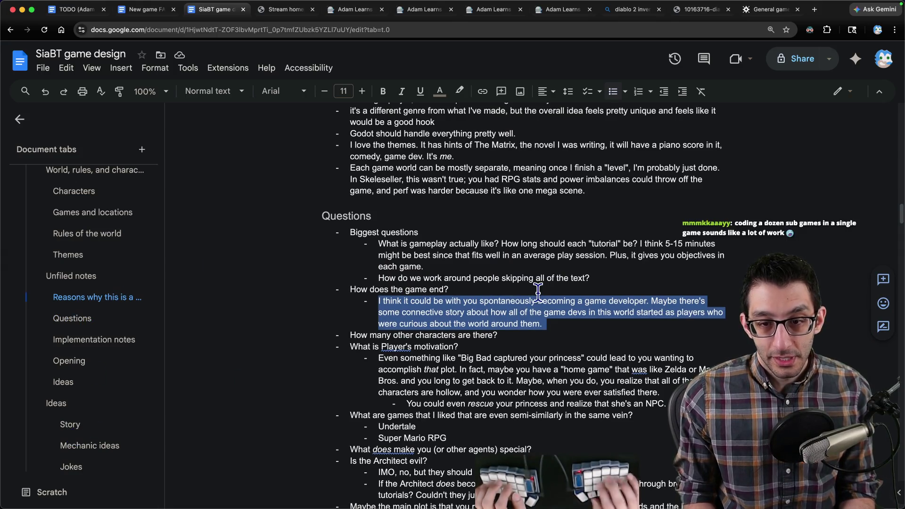
pyautogui.press('BackSpace')
pyautogui.hotkey('ctrl', 'z')
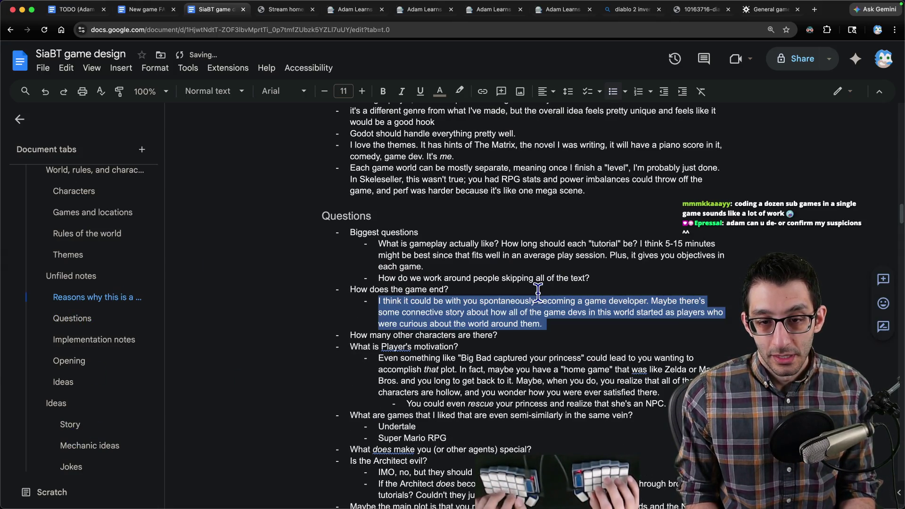
pyautogui.scroll(-10, 537, 292)
pyautogui.scroll(-5, 523, 286)
pyautogui.scroll(-2, 511, 284)
pyautogui.scroll(8, 511, 284)
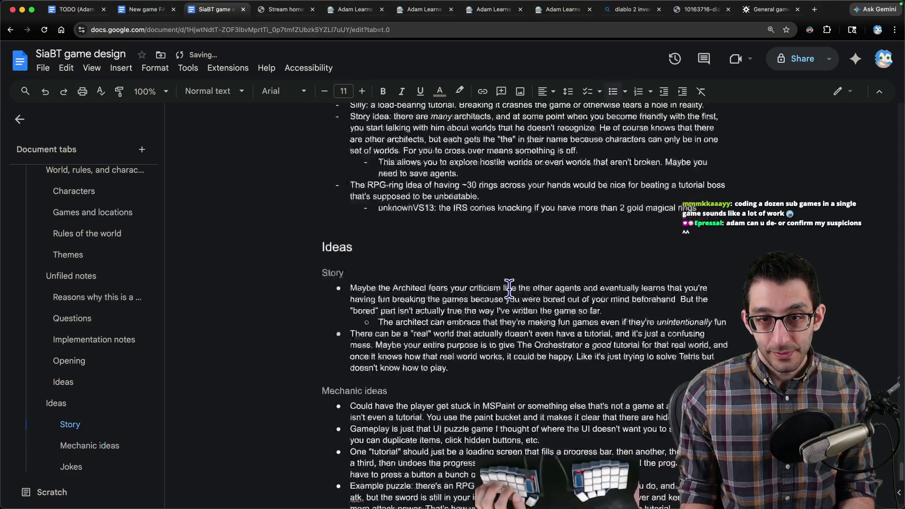
pyautogui.scroll(-1, 495, 375)
pyautogui.press('Return')
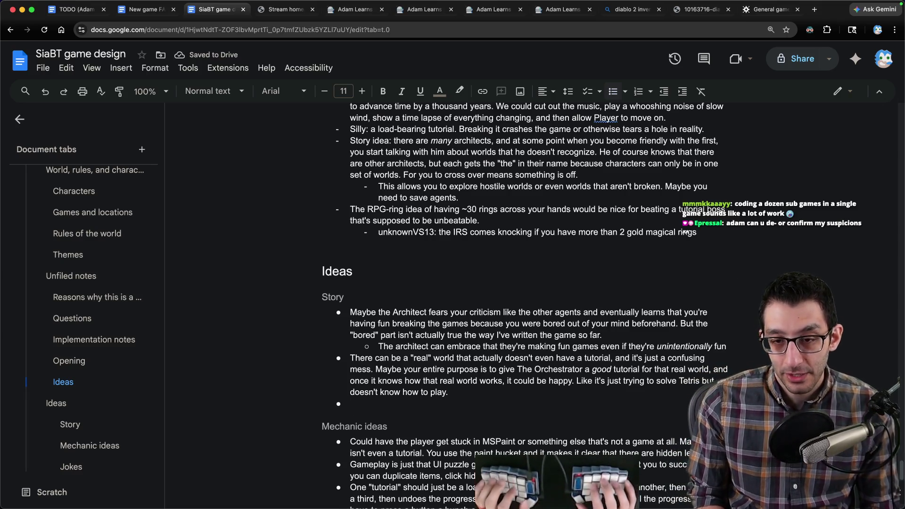
pyautogui.write('I lik')
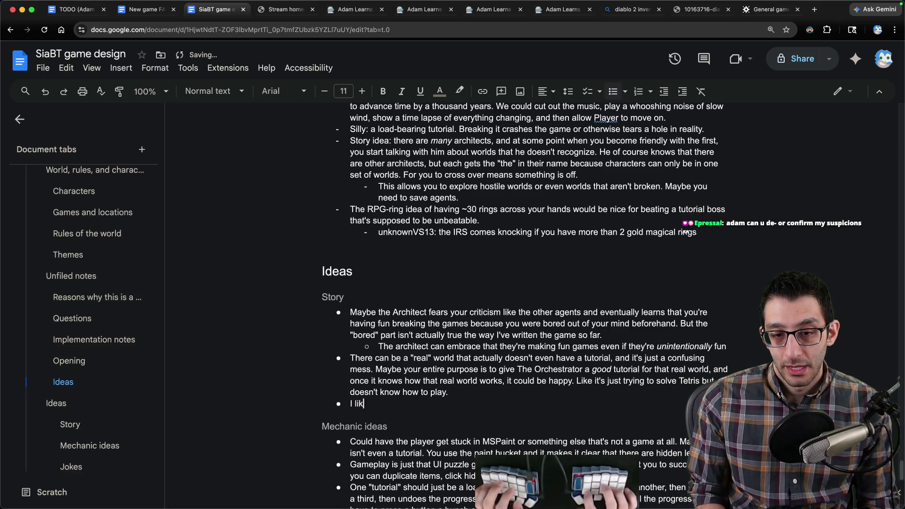
pyautogui.write('e the idea of you slowly becoming an archit')
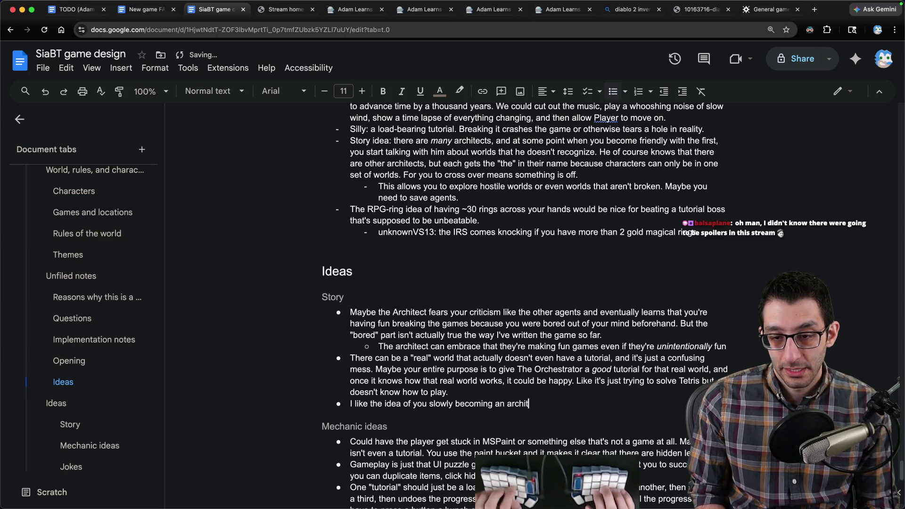
pyautogui.write('ect yourself. Like, y')
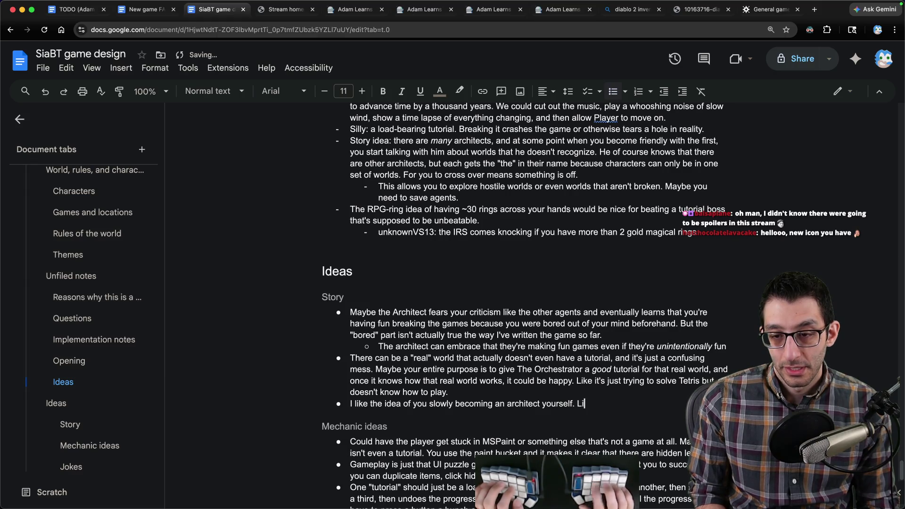
pyautogui.write('ou have this power wit')
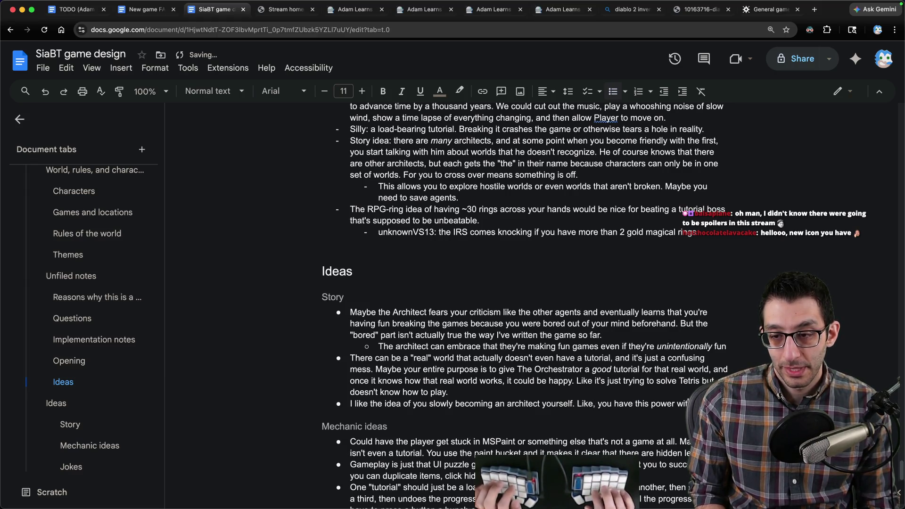
pyautogui.write("h that you're unaware of")
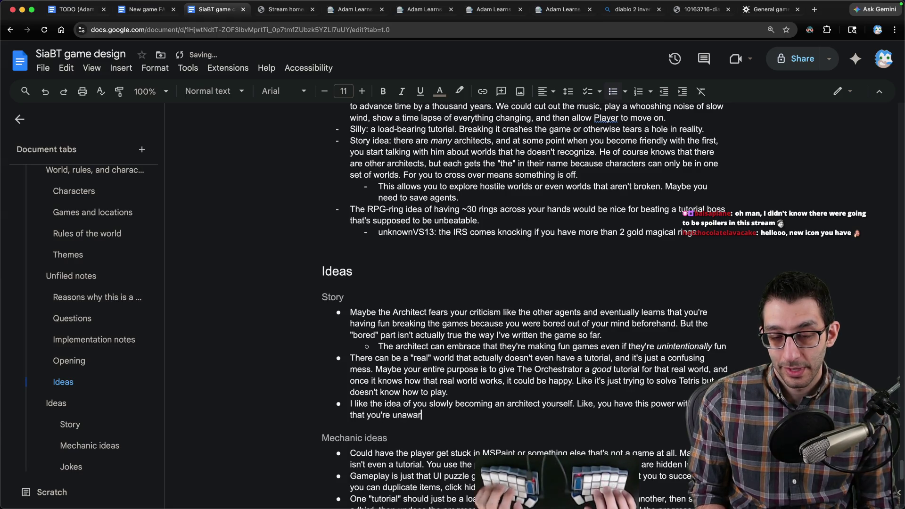
pyautogui.write(', but it c')
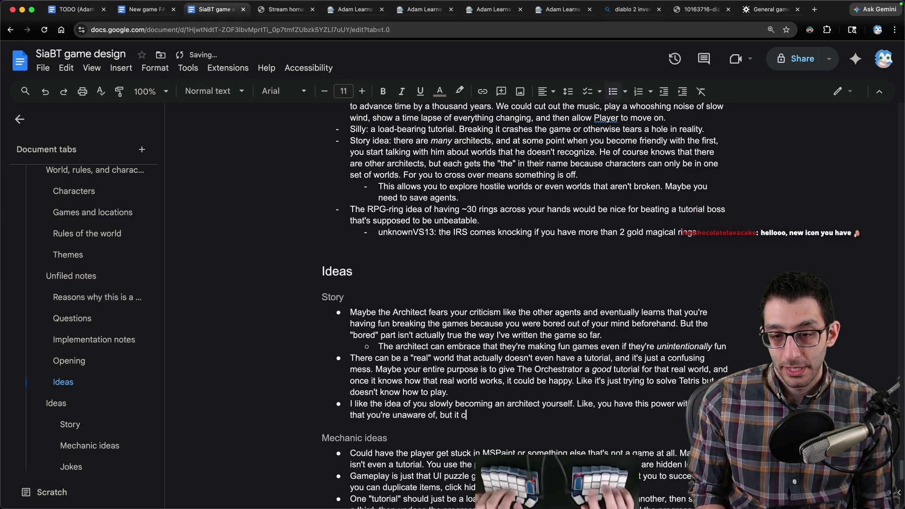
pyautogui.write('omes out in subtle ways. E.g. in ')
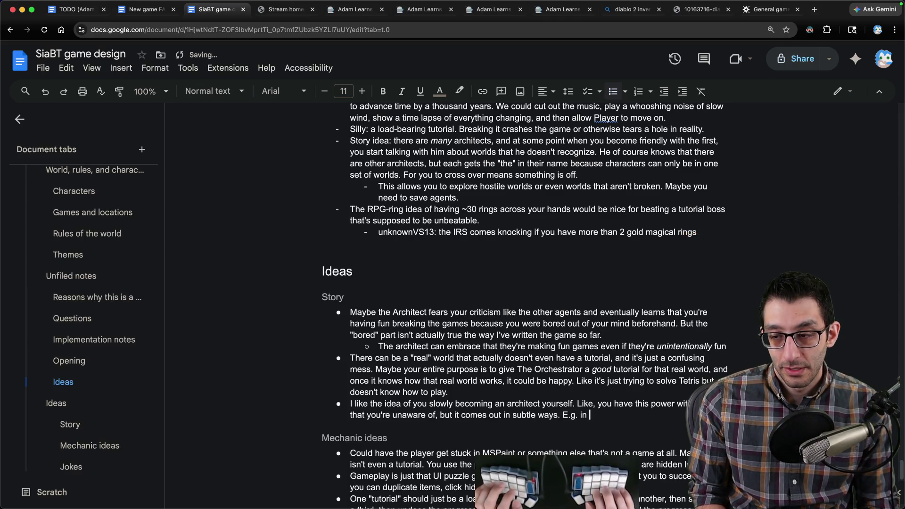
pyautogui.write('one of the ')
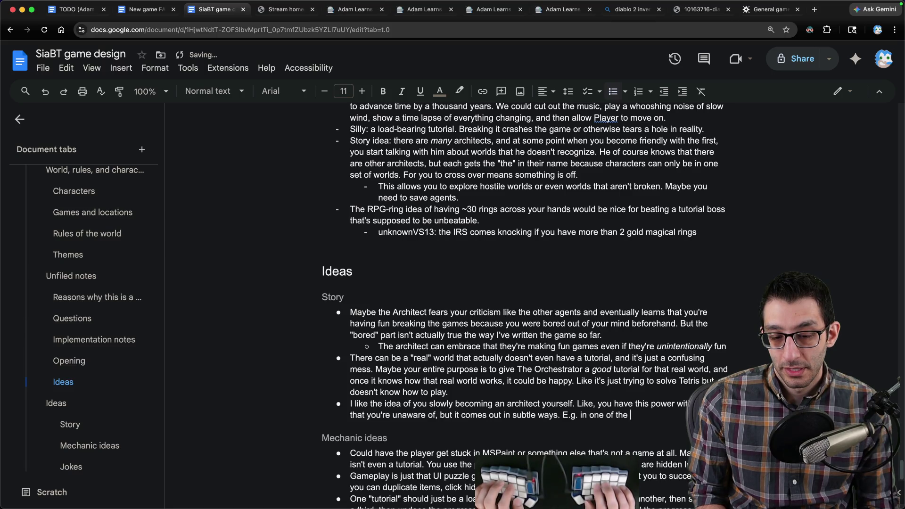
pyautogui.write('tentative plans ')
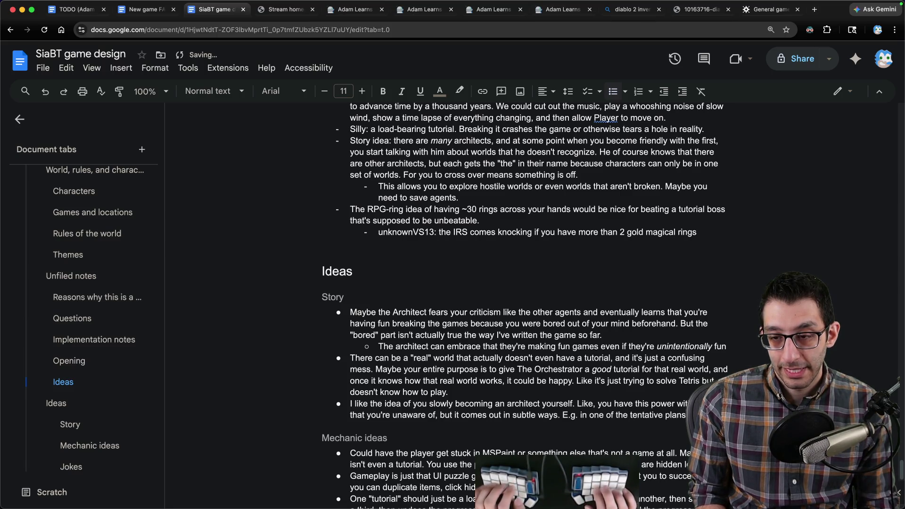
pyautogui.write('made, I')
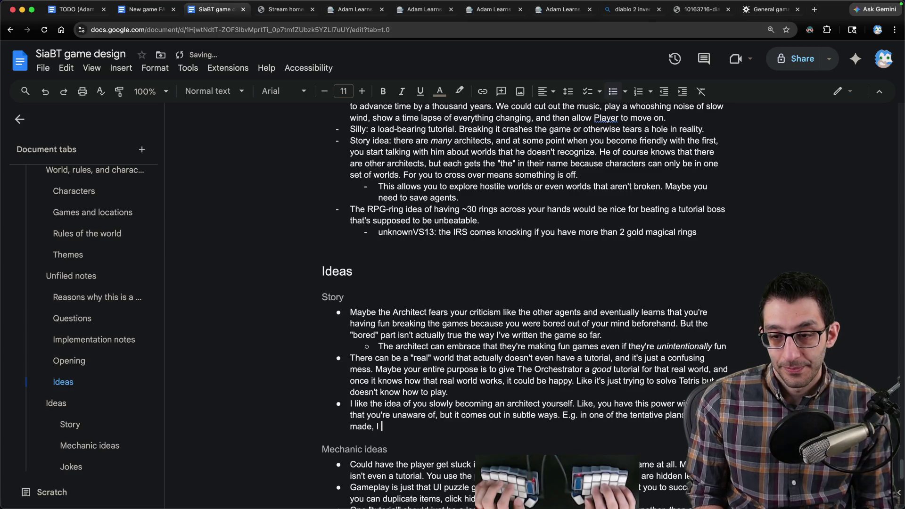
pyautogui.scroll(-2, 519, 375)
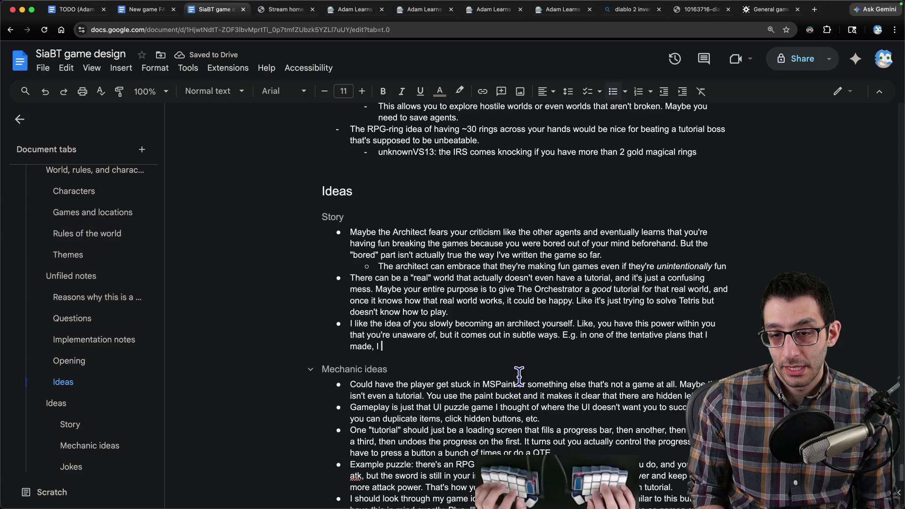
pyautogui.write('have the player sleep within the farming simulator and go to a feder-')
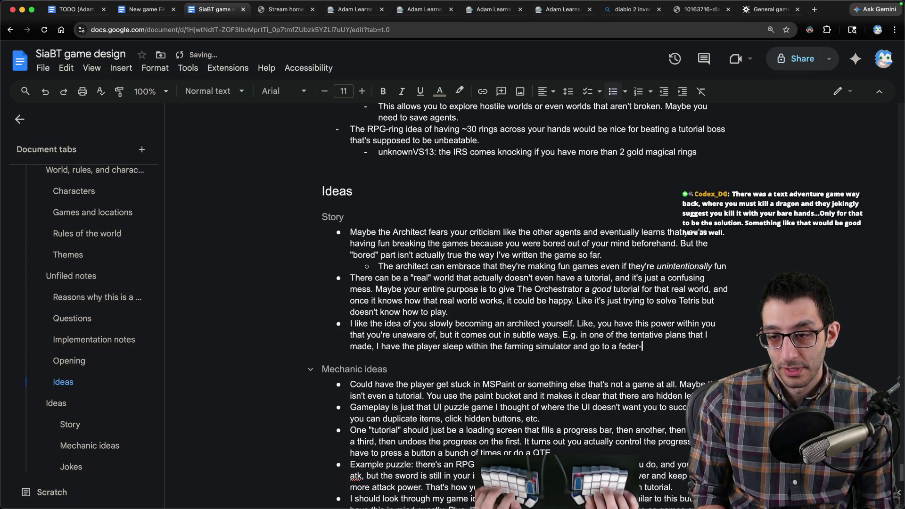
# - Finish the architect Story idea sentence and start an indented bullet beneath it
pyautogui.press('BackSpace')
pyautogui.press('BackSpace')
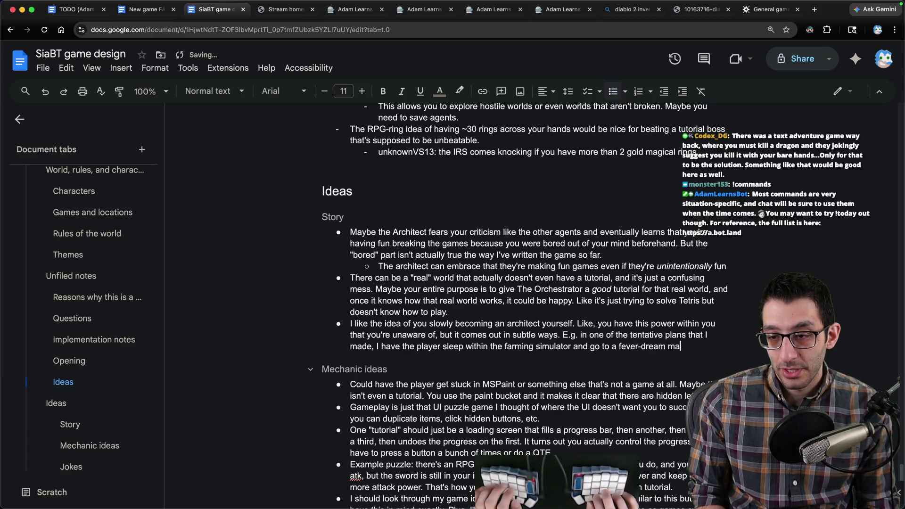
pyautogui.write('sh-up of t')
pyautogui.write('platformer and farming s')
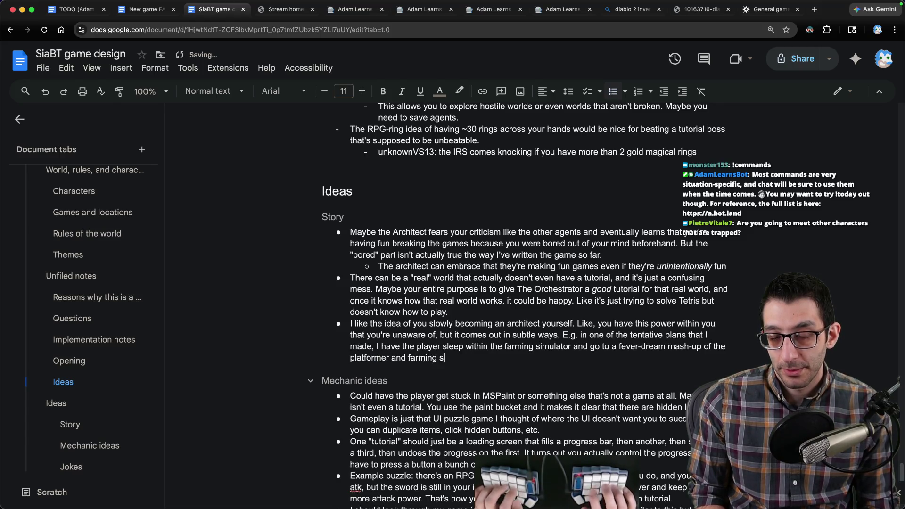
pyautogui.write('im. It c')
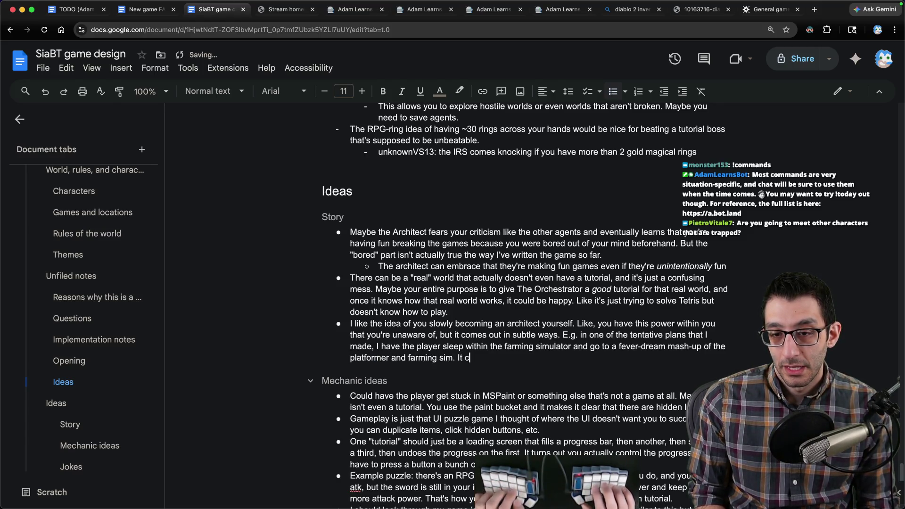
pyautogui.write('is is t')
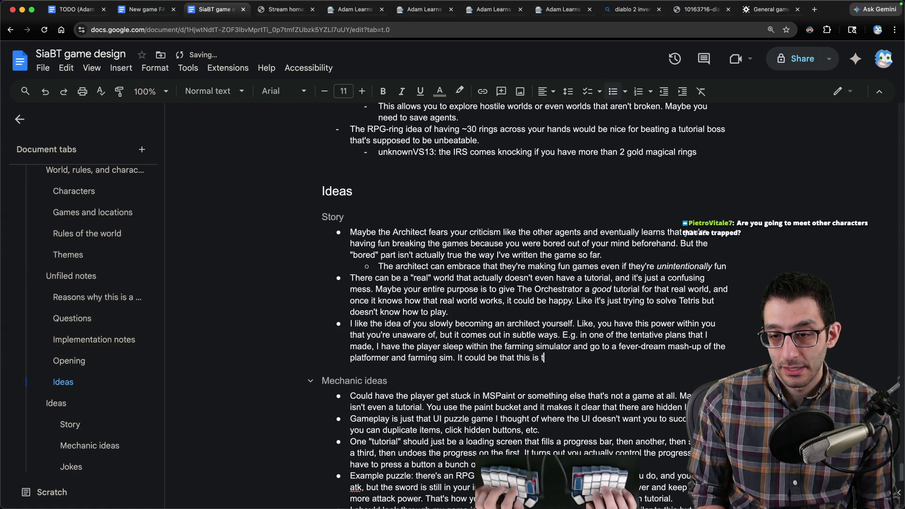
pyautogui.write('ower expressing itself.')
pyautogui.press('Return')
pyautogui.press('Tab')
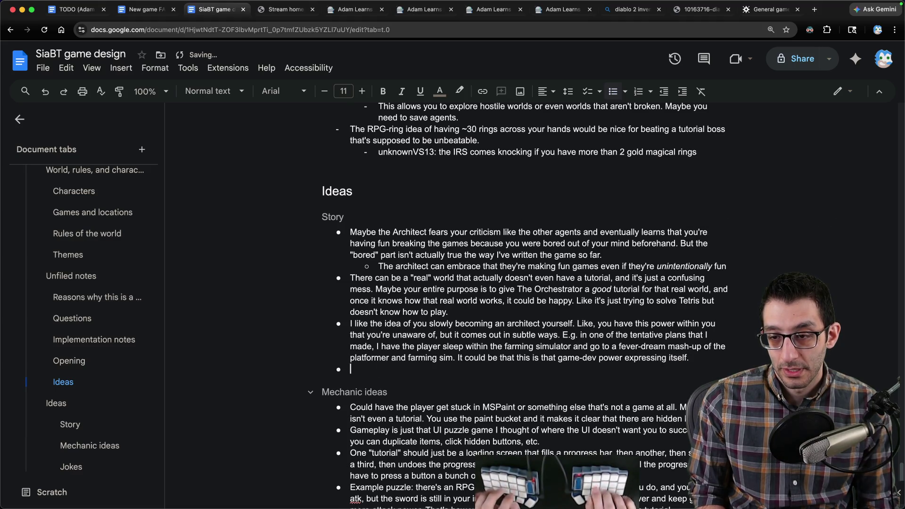
# - Paste the curious-players sub-point and remove its first sentence about becoming a game developer
pyautogui.hotkey('ctrl', 'v')
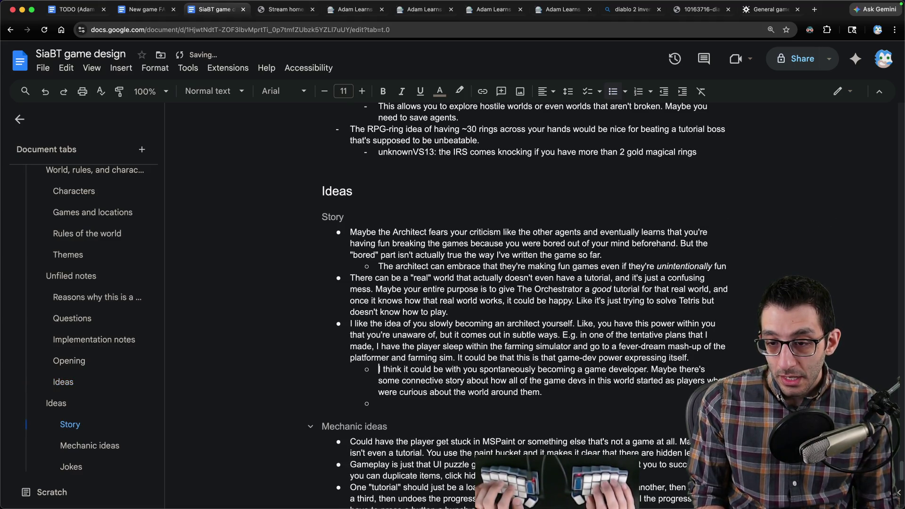
pyautogui.press('Up')
pyautogui.press('Up')
pyautogui.press('Up')
pyautogui.hotkey('shift', 'End')
pyautogui.hotkey('ctrl', 'shift', 'Left')
pyautogui.hotkey('ctrl', 'shift', 'Left')
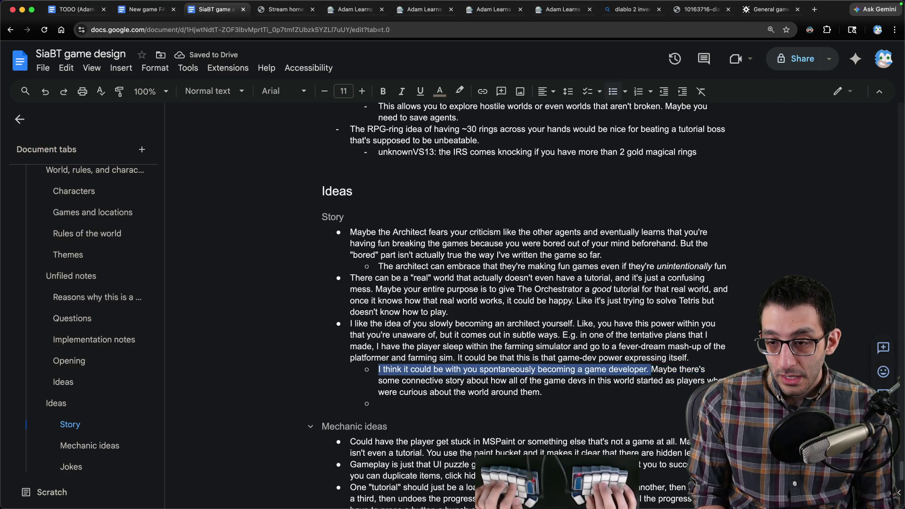
pyautogui.press('BackSpace')
# - Remove the empty sub-bullet below and return to the end of the sub-point
pyautogui.press('Down')
pyautogui.press('Down')
pyautogui.press('Delete')
pyautogui.press('End')
pyautogui.press('Up')
pyautogui.press('End')
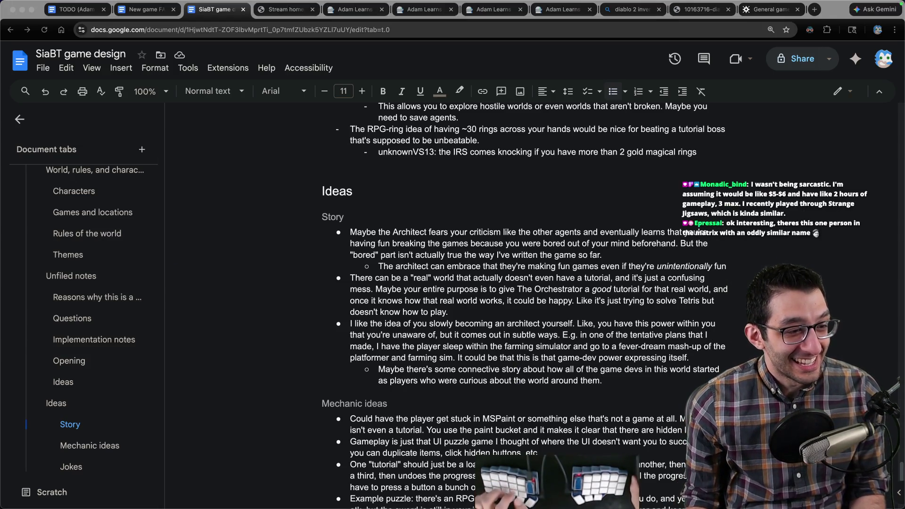
pyautogui.scroll(-4, 427, 325)
pyautogui.scroll(-2, 420, 319)
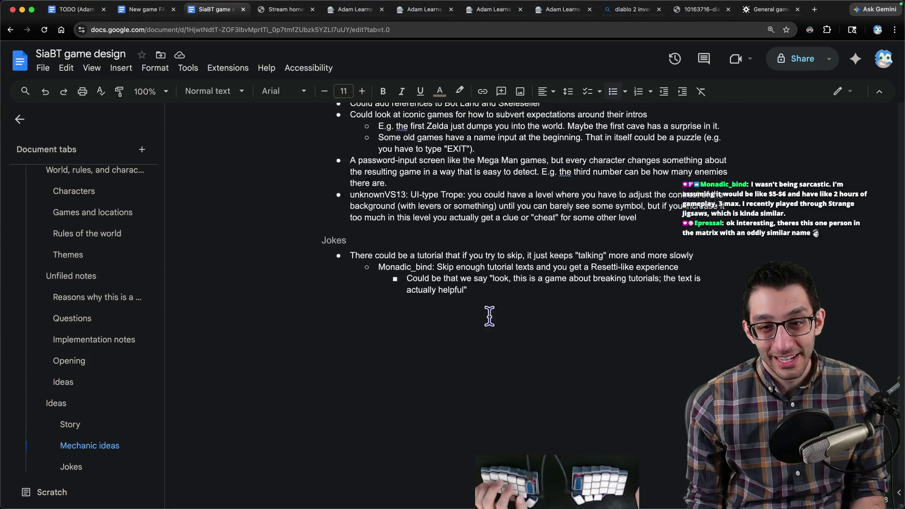
pyautogui.scroll(3, 488, 314)
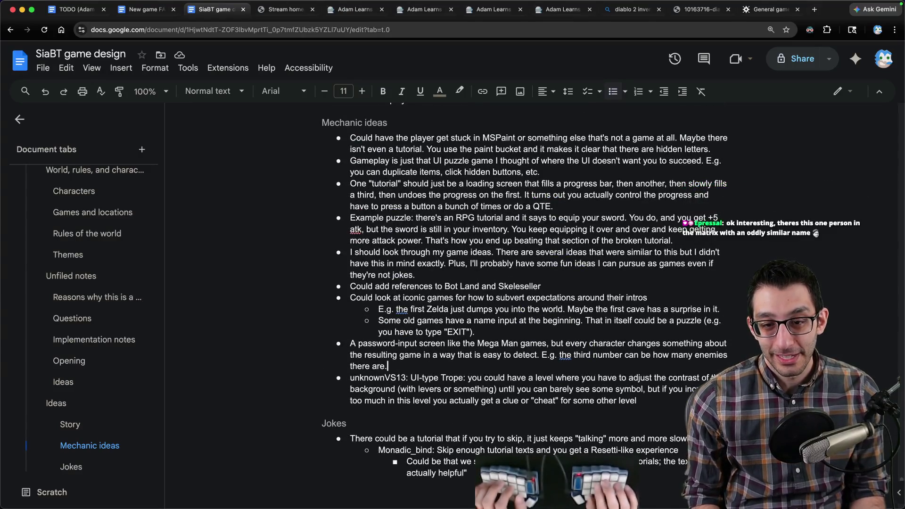
# - Add an 'Ideas from chat' Heading 4 above the contrast-level bullet
pyautogui.hotkey('alt', 'Up')
pyautogui.press('Return')
pyautogui.press('Up')
pyautogui.press('BackSpace')
pyautogui.press('super+alt+4')
pyautogui.write('Ideas from chat')
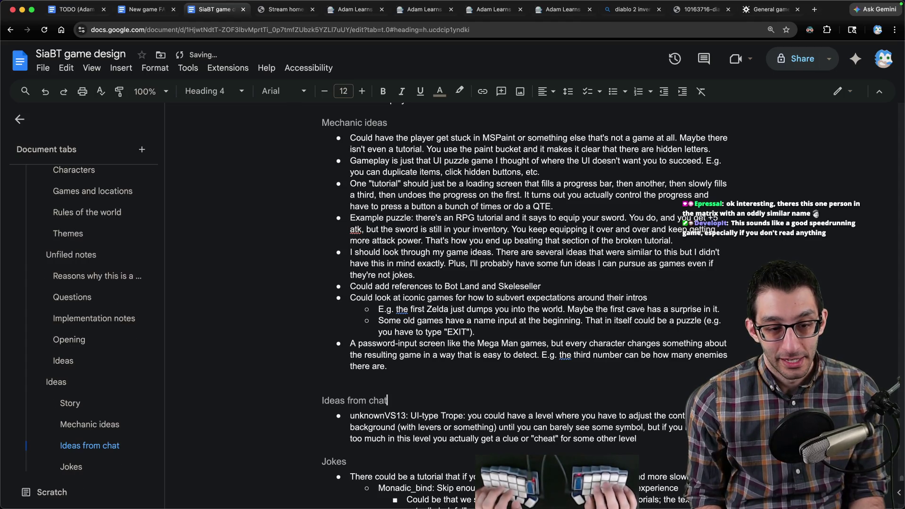
pyautogui.press('Return')
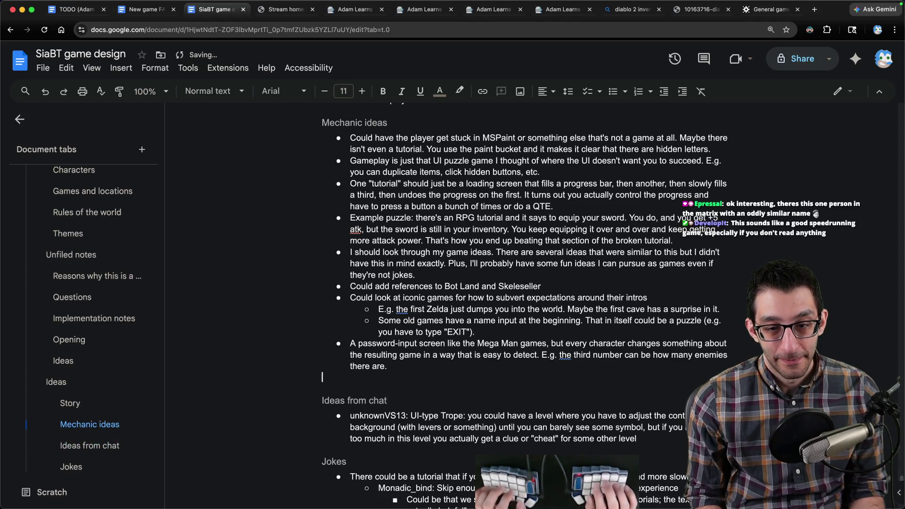
pyautogui.press('BackSpace')
# - Paste the text-adventure dragon idea as a bullet under Ideas from chat, then start a new editor note
pyautogui.press('Down')
pyautogui.hotkey('alt', 'Down')
pyautogui.press('Return')
pyautogui.press('super+v')
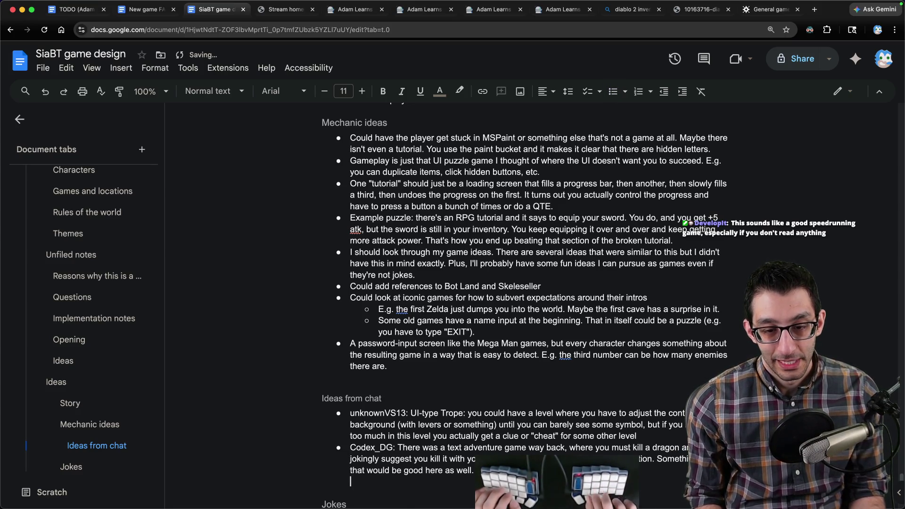
pyautogui.press('BackSpace')
pyautogui.press('BackSpace')
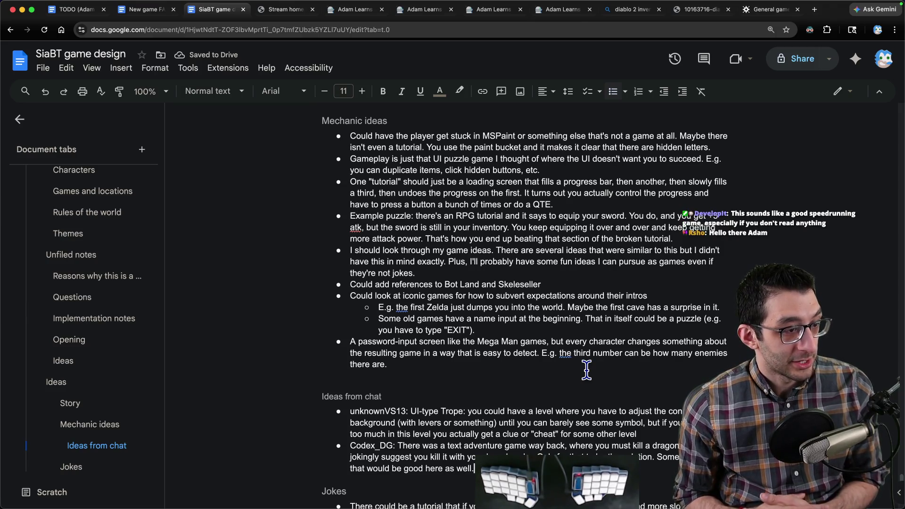
pyautogui.press('super+Tab')
pyautogui.press('super+n')
pyautogui.write('NPCs')
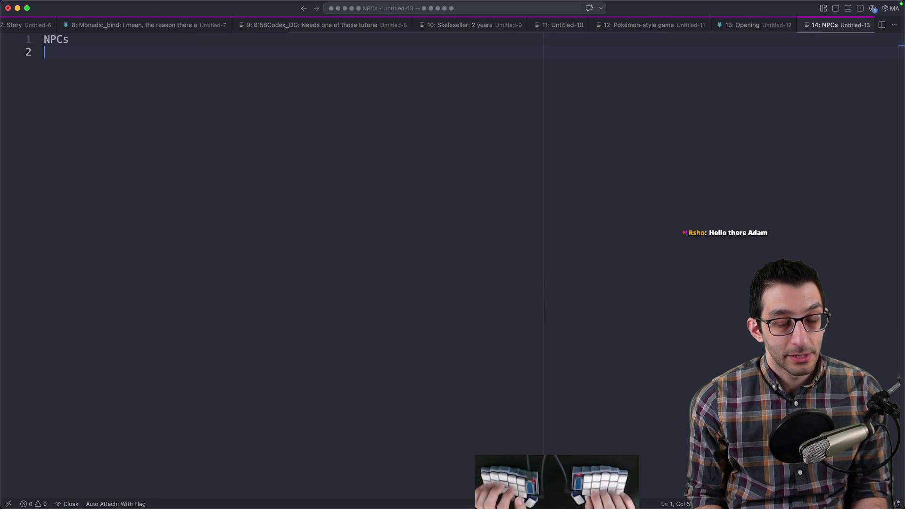
pyautogui.write('Agents')
# - Under NPCs, add two nested quoted sample lines of townsfolk small talk
pyautogui.press('super+shift+Left')
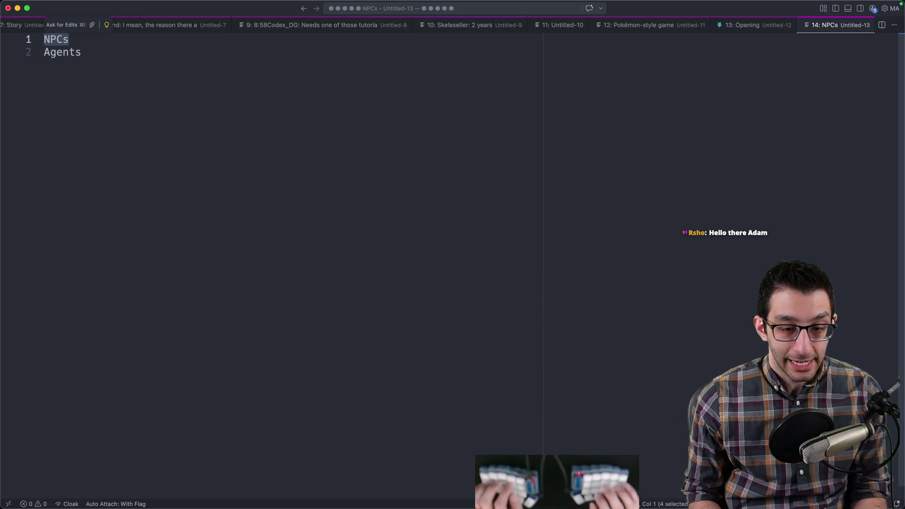
pyautogui.press('Right')
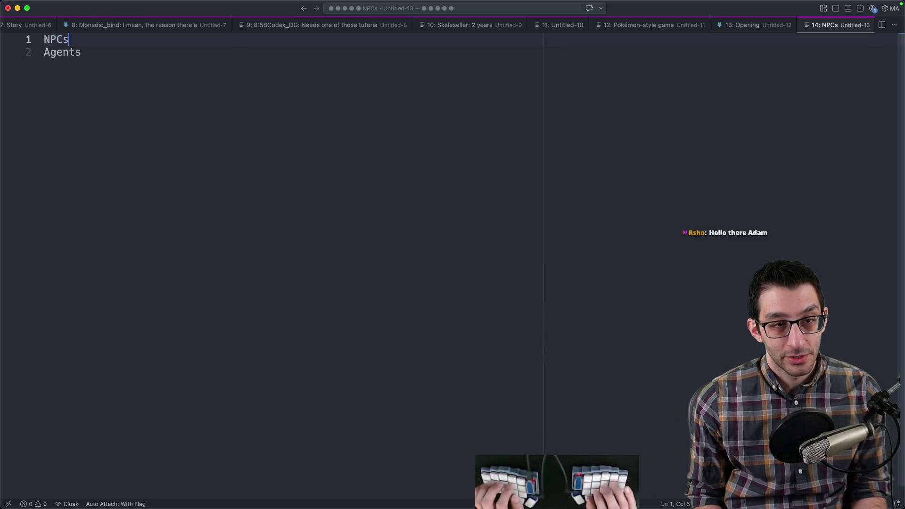
pyautogui.press('Return')
pyautogui.press('Tab')
pyautogui.write('"lovely weather we\'re')
pyautogui.press('Return')
pyautogui.press('Tab')
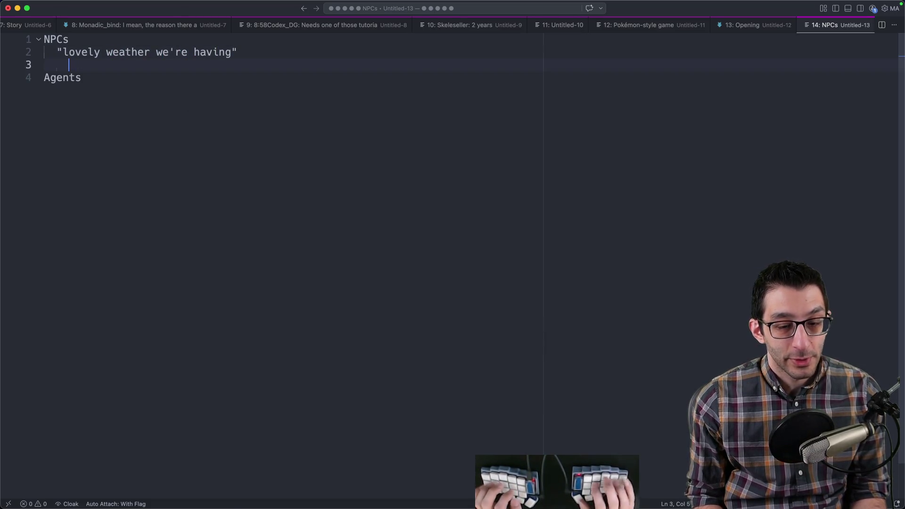
pyautogui.write('"townsure is great here')
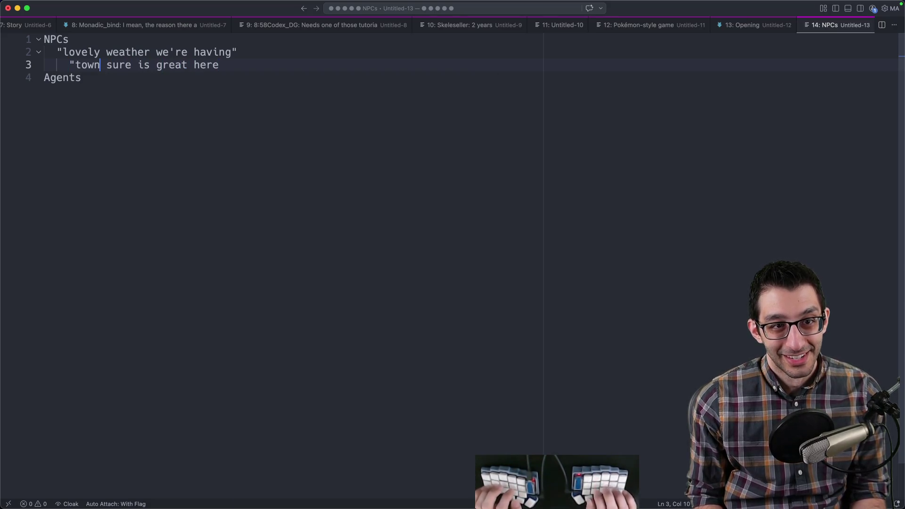
pyautogui.hotkey('alt', 'Left')
pyautogui.write('the')
pyautogui.press('End')
pyautogui.write('"')
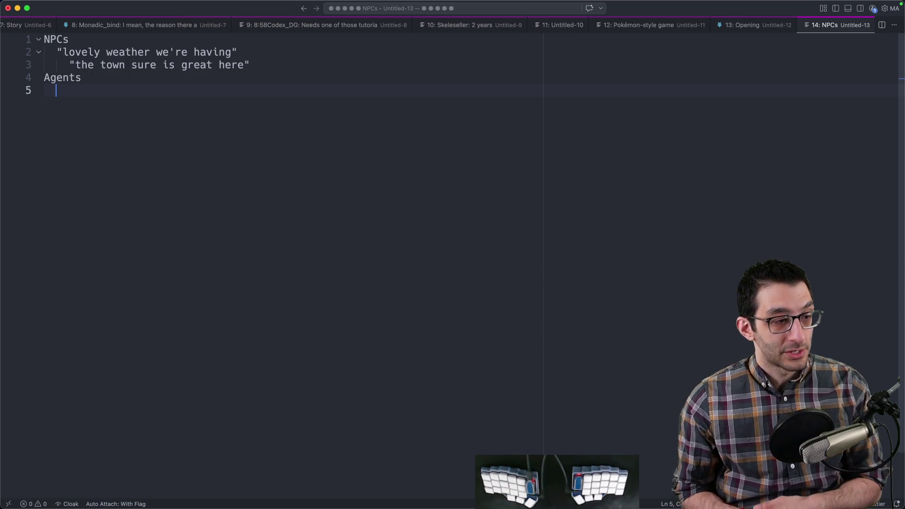
# - Review the NPCs heading, the sample dialogue lines and the Agents entry
pyautogui.moveTo(83, 78); pyautogui.dragTo(71, 74)
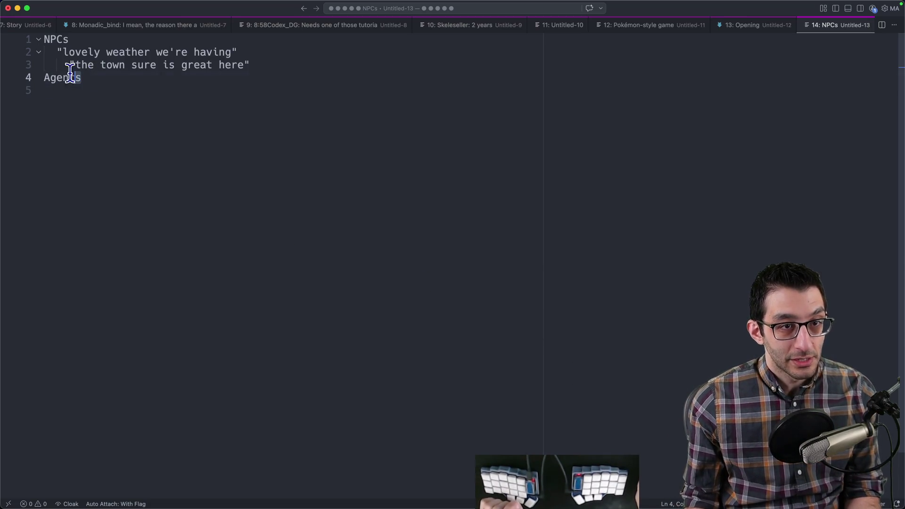
pyautogui.moveTo(84, 42); pyautogui.dragTo(44, 39)
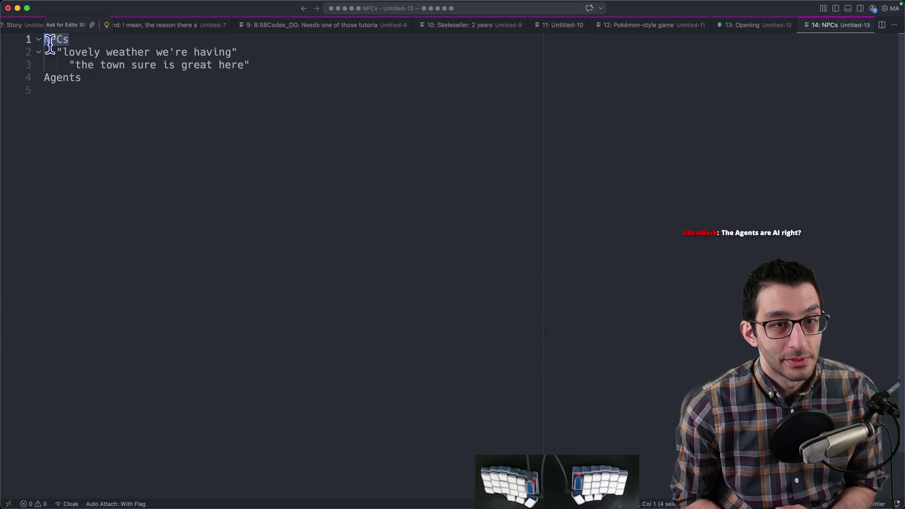
pyautogui.moveTo(55, 51); pyautogui.dragTo(278, 65)
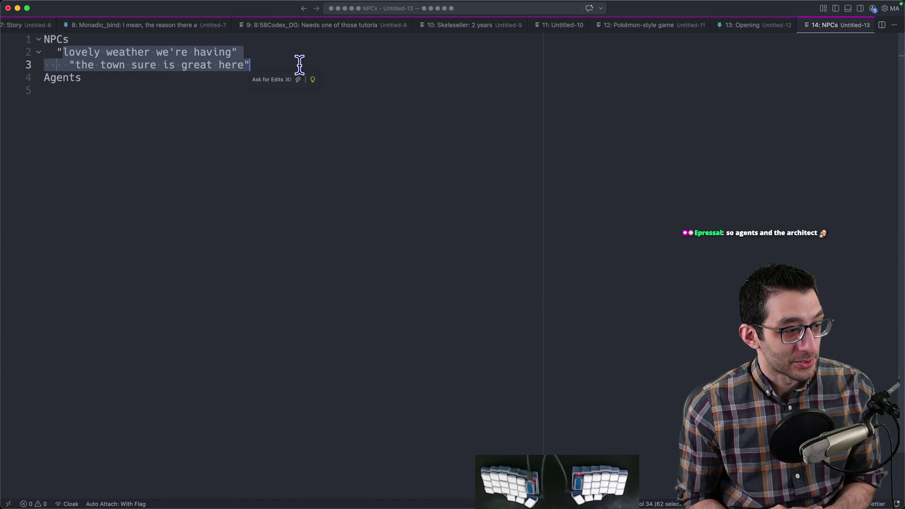
pyautogui.press('Down')
pyautogui.press('Down')
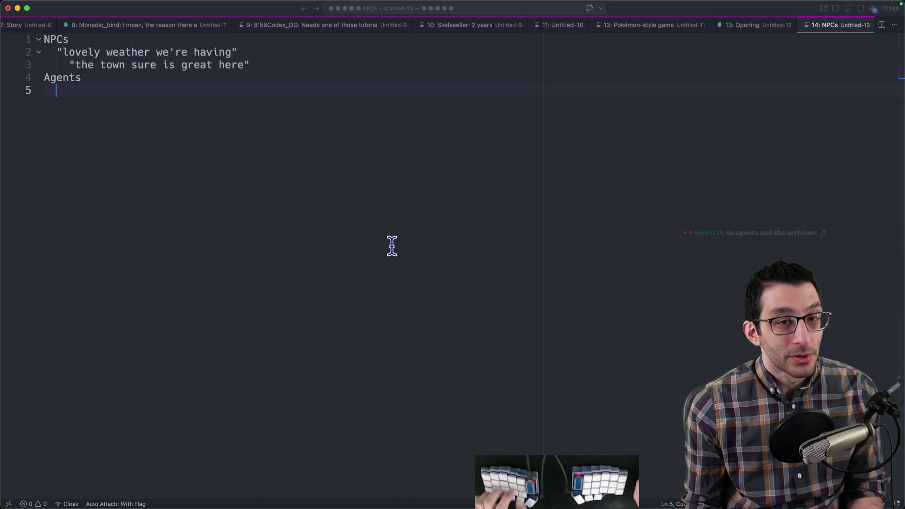
# - Note 'Controller-based game' with 'keyboard as an option' beneath it, then return to the design doc
pyautogui.press('Return')
pyautogui.press('Return')
pyautogui.press('Return')
pyautogui.press('Return')
pyautogui.write('Controller-')
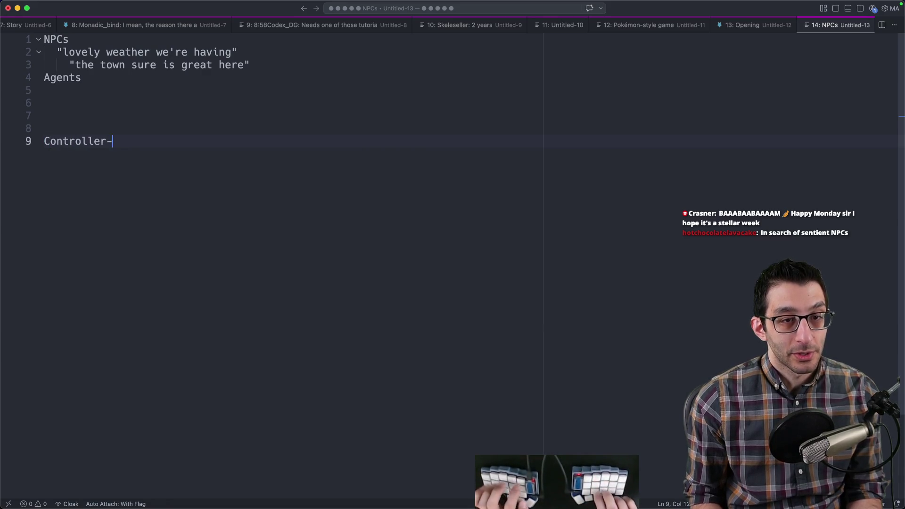
pyautogui.write('based game')
pyautogui.press('Return')
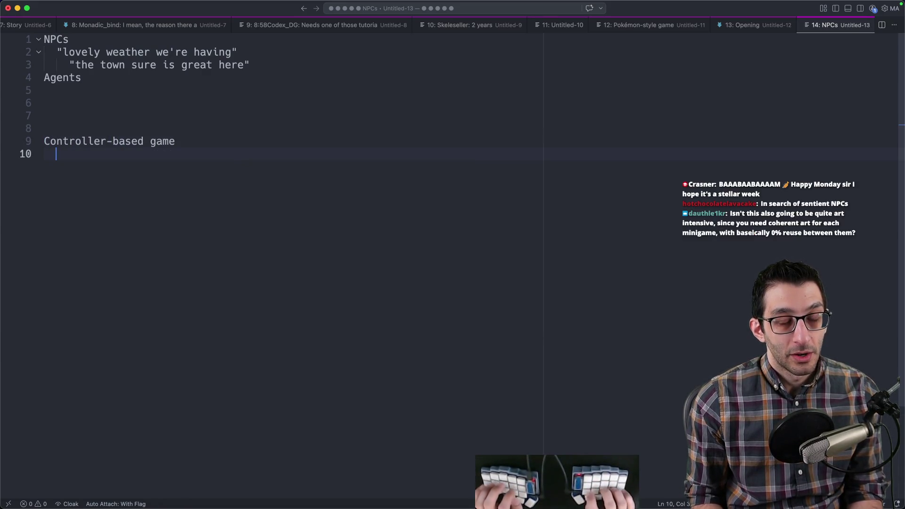
pyautogui.write('keyboard ')
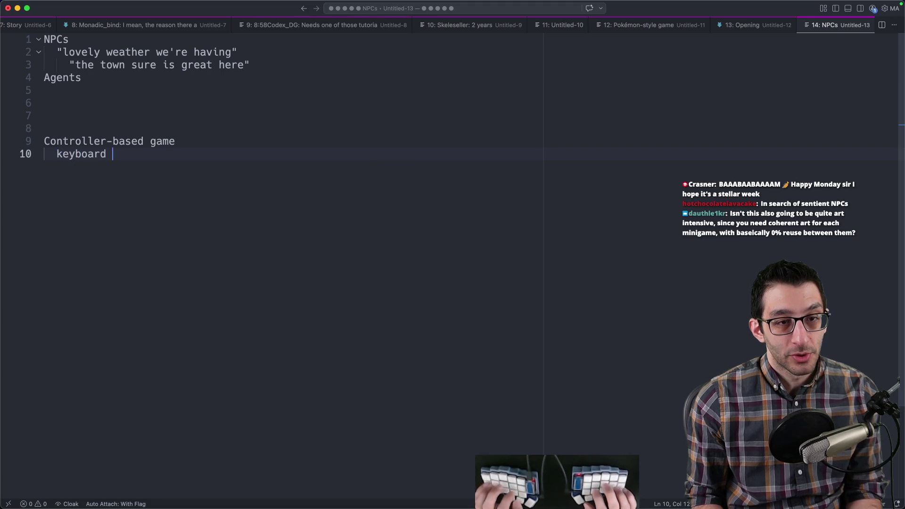
pyautogui.write('as an option')
pyautogui.press('Up')
pyautogui.press('super+shift+Left')
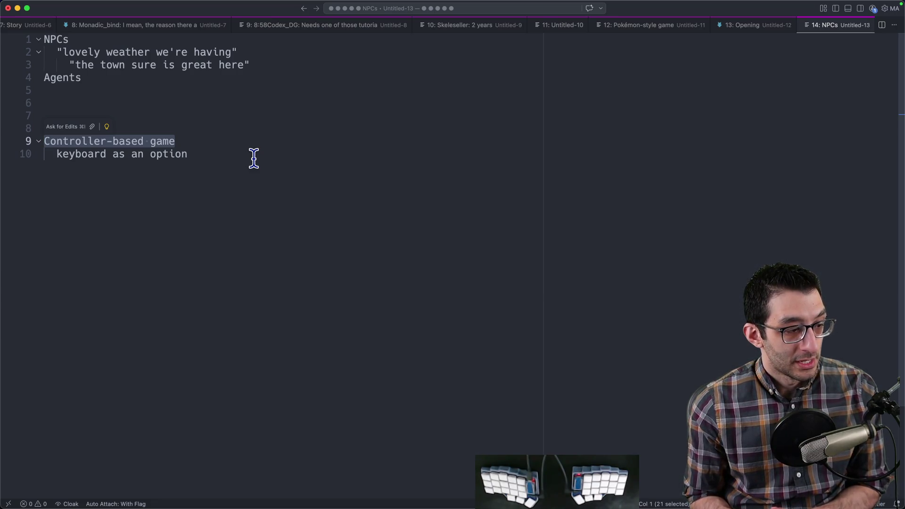
pyautogui.press('super+Tab')
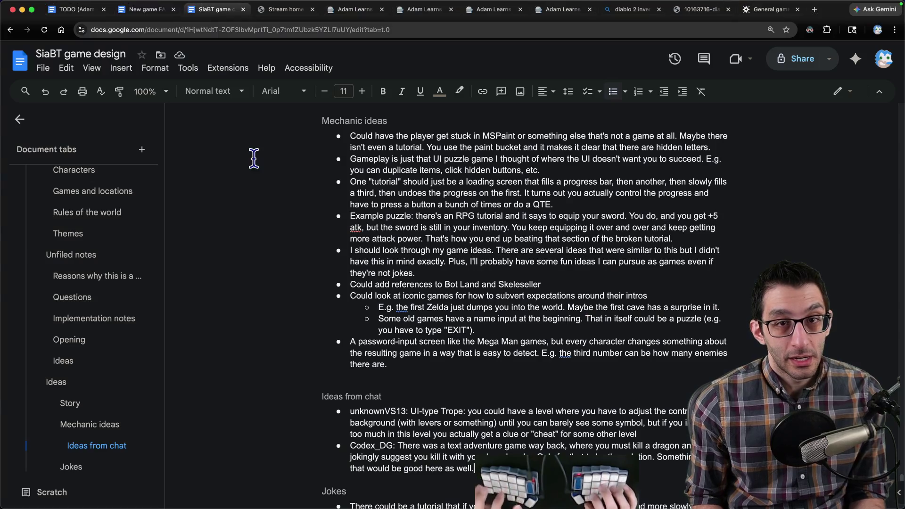
# - Browse itch.io game assets and view the Sprout Lands asset pack preview
pyautogui.press('super+t')
pyautogui.write('itch.io')
pyautogui.press('Return')
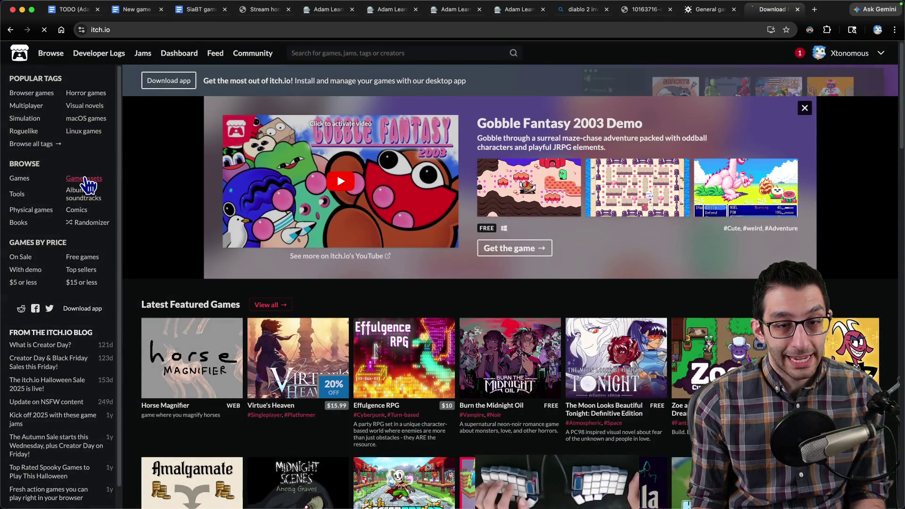
pyautogui.click(85, 179)
pyautogui.click(212, 350)
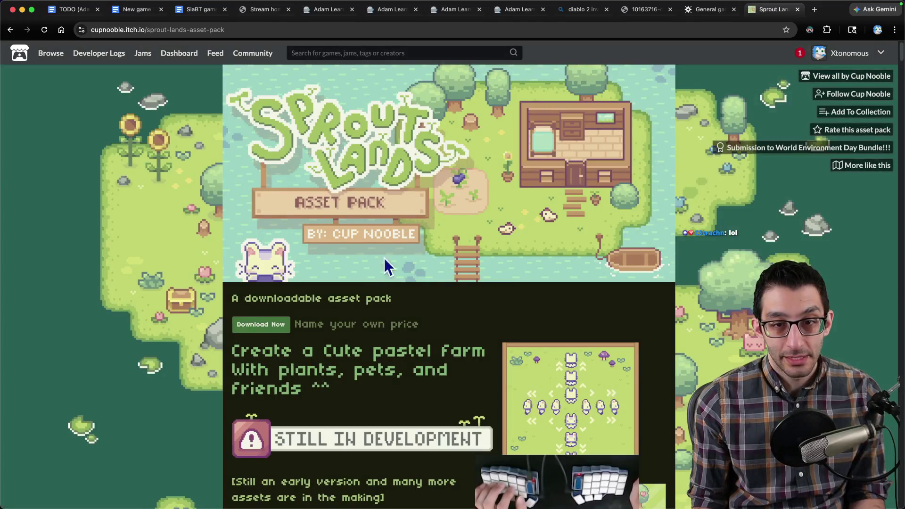
pyautogui.scroll(-5, 531, 160)
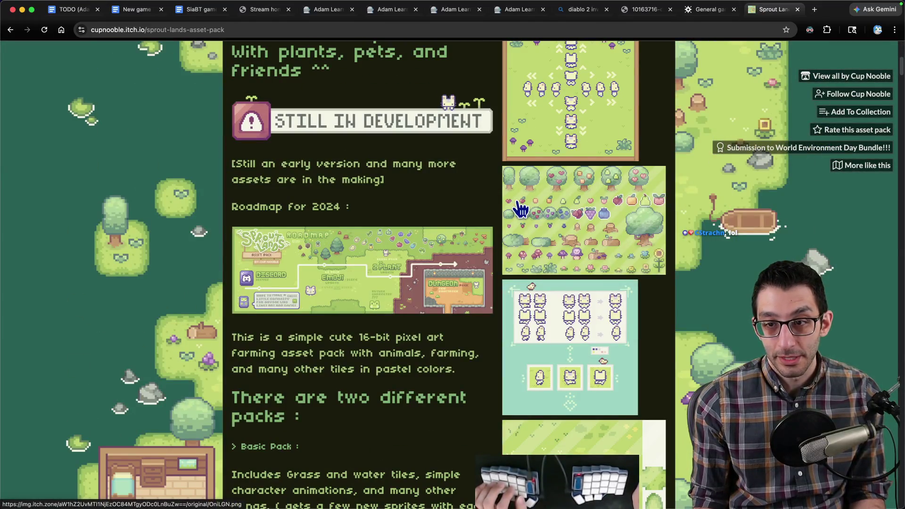
pyautogui.scroll(-2, 556, 255)
pyautogui.scroll(-3, 607, 257)
pyautogui.scroll(-3, 605, 259)
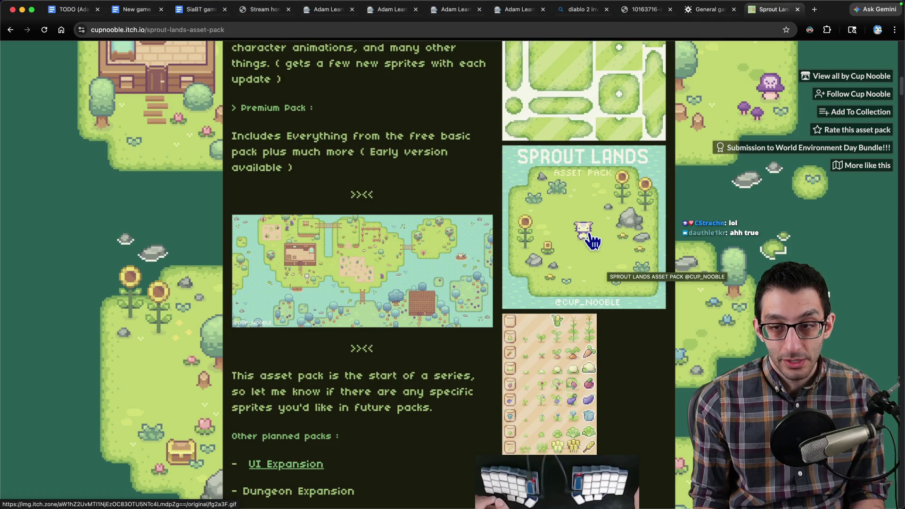
pyautogui.click(592, 241)
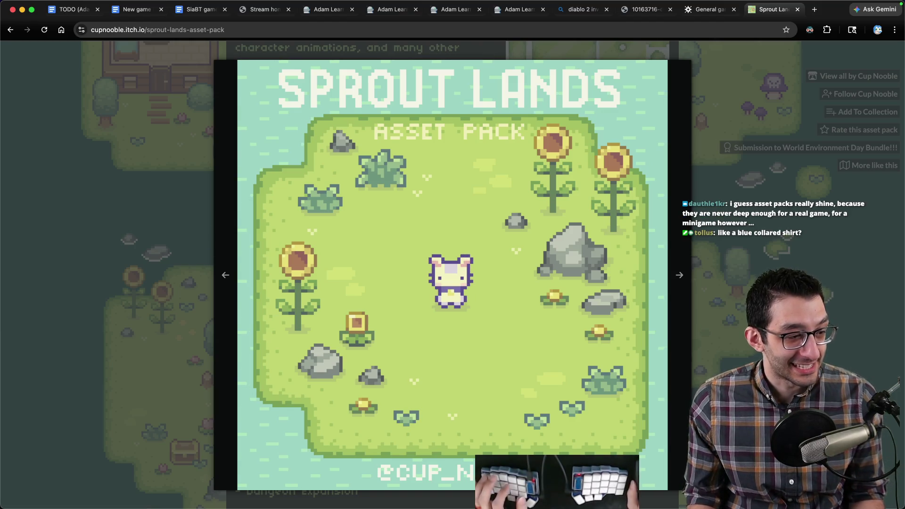
# - Paste the asset-pack chat remark into the notes without its timestamp, add 'Game team', and return to the design doc
pyautogui.press('super+Tab')
pyautogui.press('super+v')
pyautogui.press('Up')
pyautogui.press('Delete')
pyautogui.press('Delete')
pyautogui.press('Delete')
pyautogui.press('Delete')
pyautogui.press('Return')
pyautogui.press('Return')
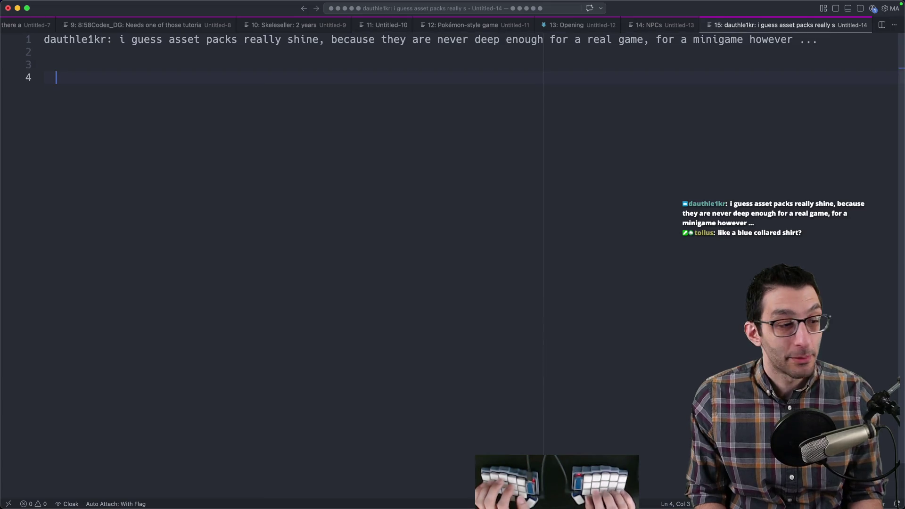
pyautogui.write('Game team')
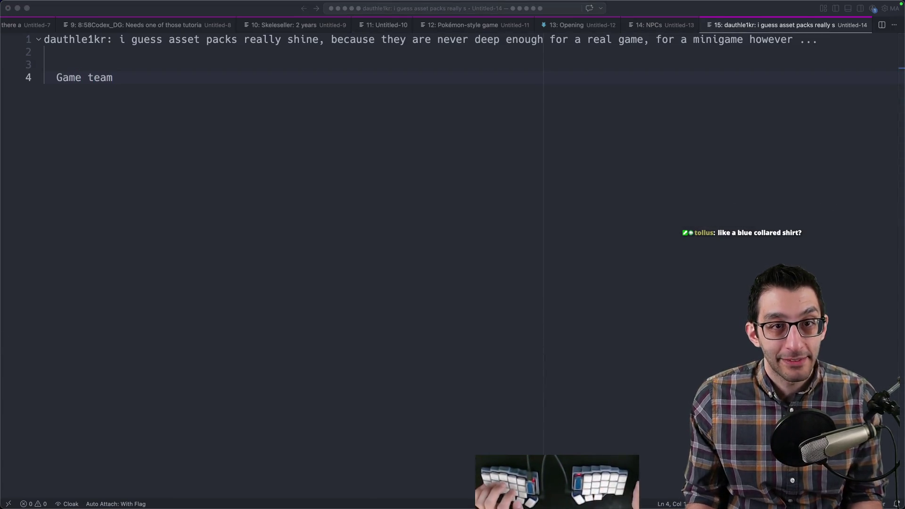
pyautogui.press('super+Tab')
pyautogui.click(205, 14)
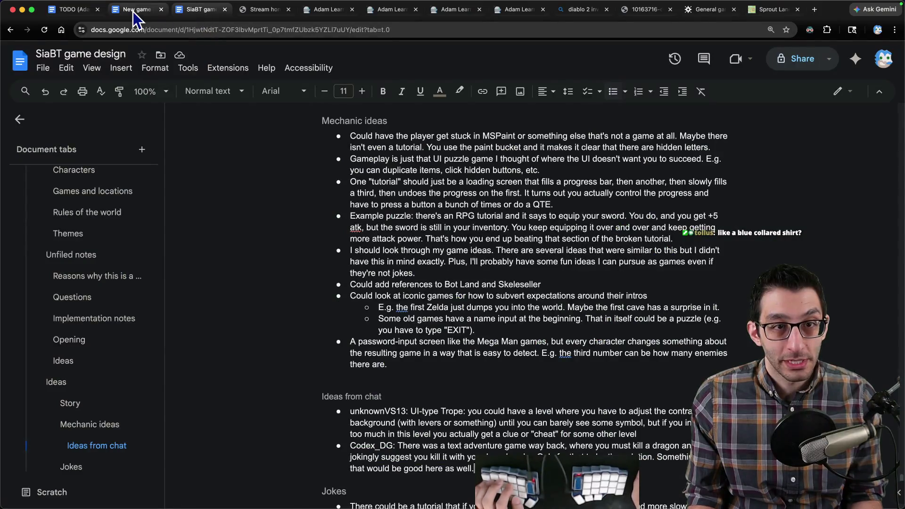
# - Review the New game FAQ's 'Who is working on the game?' answer, then open the TODO daily plans doc
pyautogui.click(134, 17)
pyautogui.scroll(-2, 412, 284)
pyautogui.scroll(-2, 362, 283)
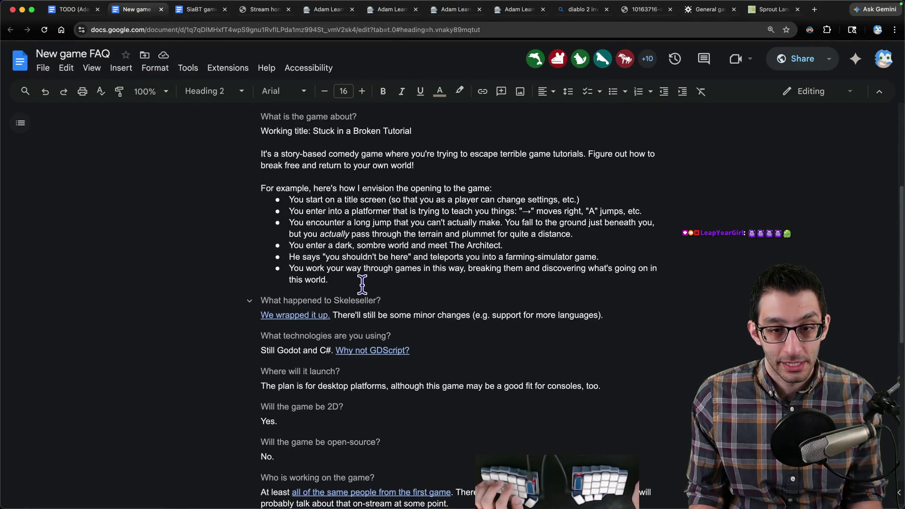
pyautogui.scroll(-2, 453, 233)
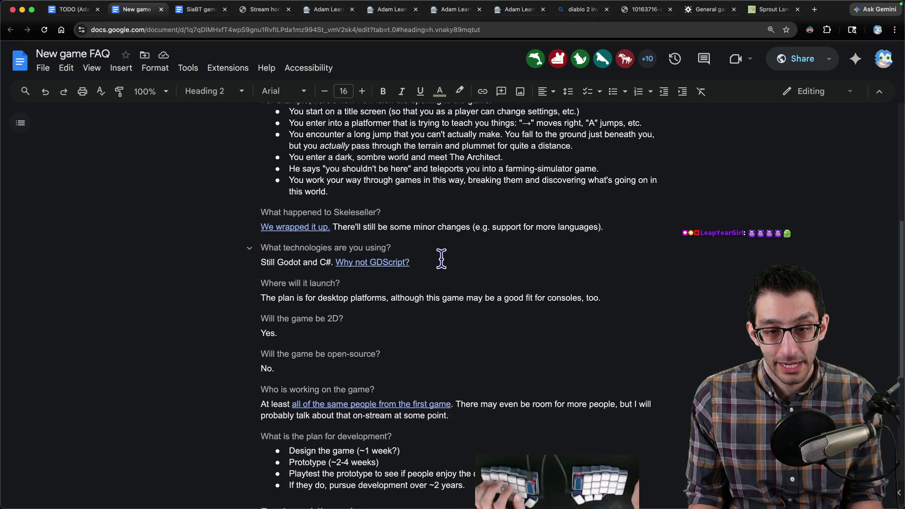
pyautogui.scroll(-2, 417, 262)
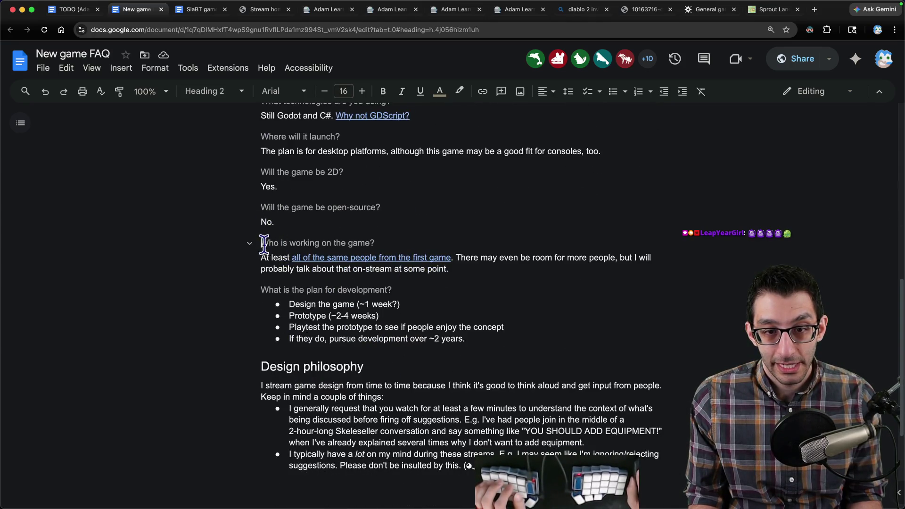
pyautogui.moveTo(263, 244); pyautogui.dragTo(618, 267)
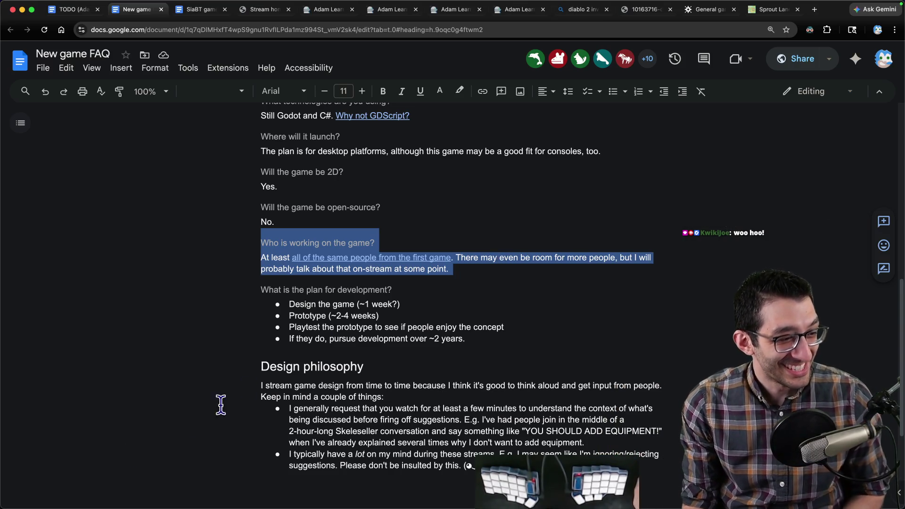
pyautogui.press('super+Tab')
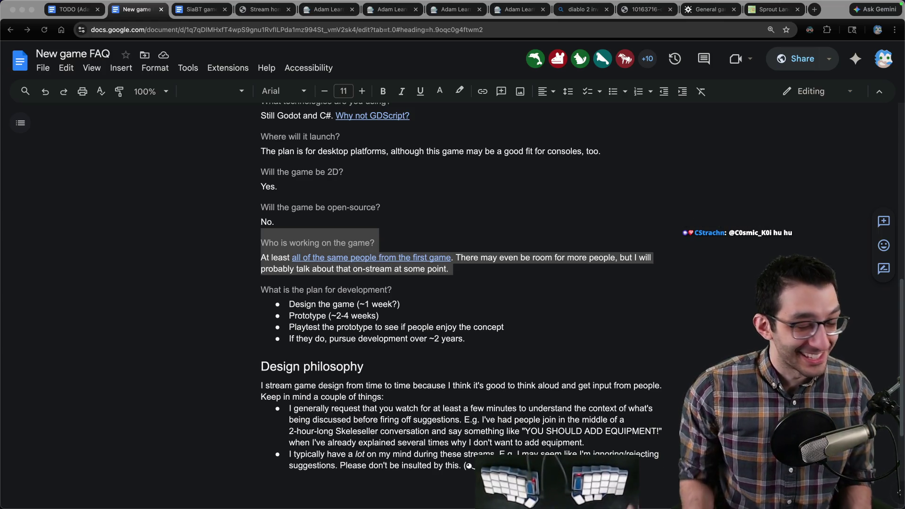
pyautogui.click(84, 16)
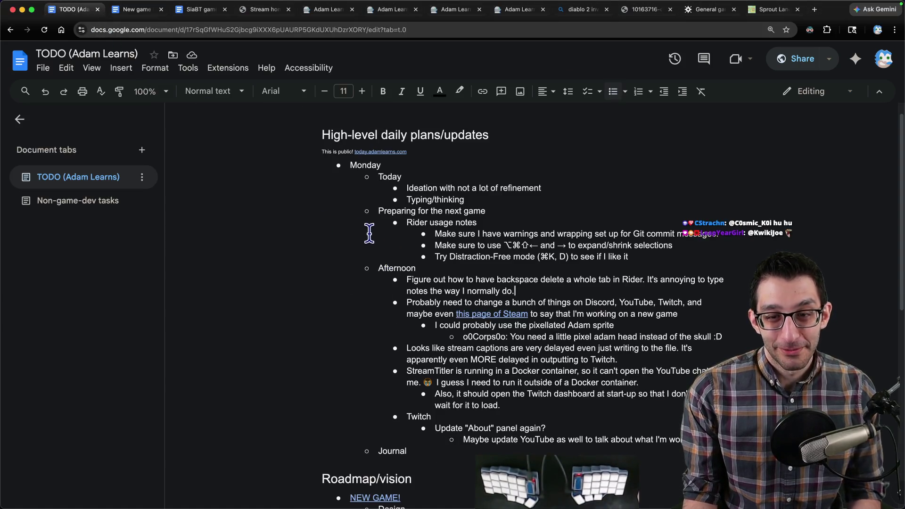
# - Cut the 'Remember: gags can go anywhere' bullet and paste it first under Mechanic ideas
pyautogui.press('super+3')
pyautogui.scroll(5, 413, 253)
pyautogui.scroll(5, 417, 256)
pyautogui.scroll(5, 420, 260)
pyautogui.scroll(5, 424, 263)
pyautogui.scroll(5, 425, 262)
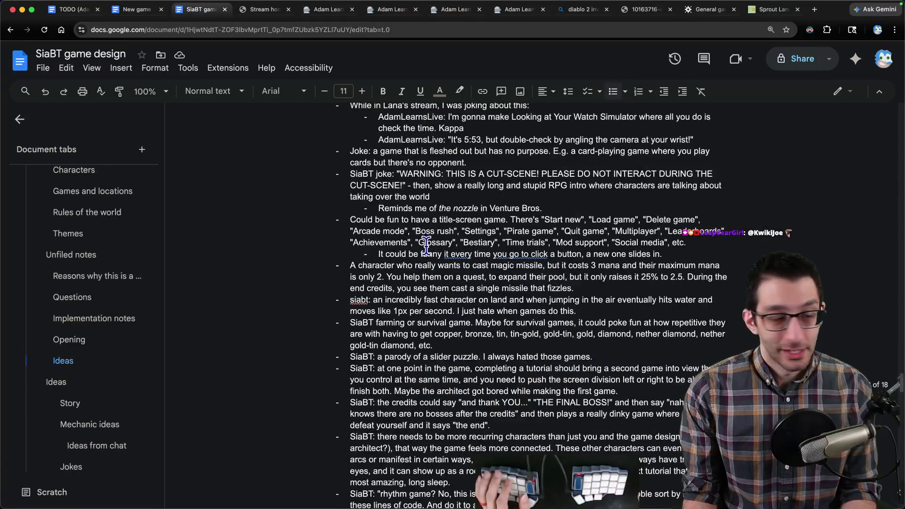
pyautogui.scroll(5, 426, 248)
pyautogui.scroll(2, 425, 246)
pyautogui.scroll(-4, 425, 241)
pyautogui.scroll(2, 425, 227)
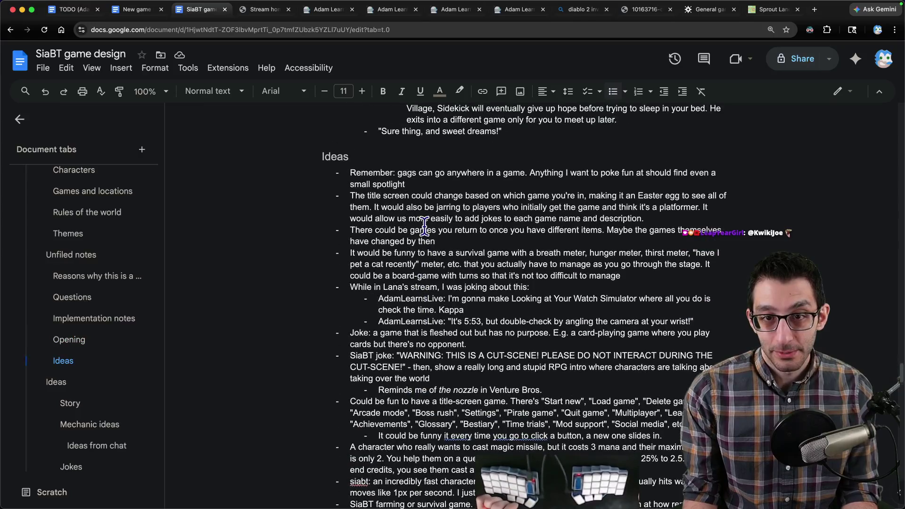
pyautogui.tripleClick(421, 185)
pyautogui.hotkey('ctrl', 'x')
pyautogui.click(89, 424)
pyautogui.press('Down')
pyautogui.hotkey('ctrl', 'v')
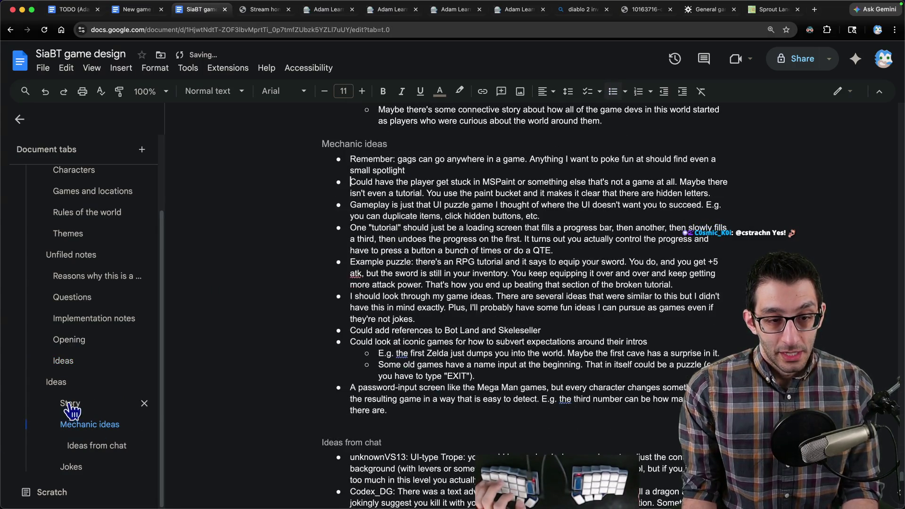
# - Jump back to the Ideas section and select the title-screen bullet
pyautogui.click(56, 382)
pyautogui.click(63, 360)
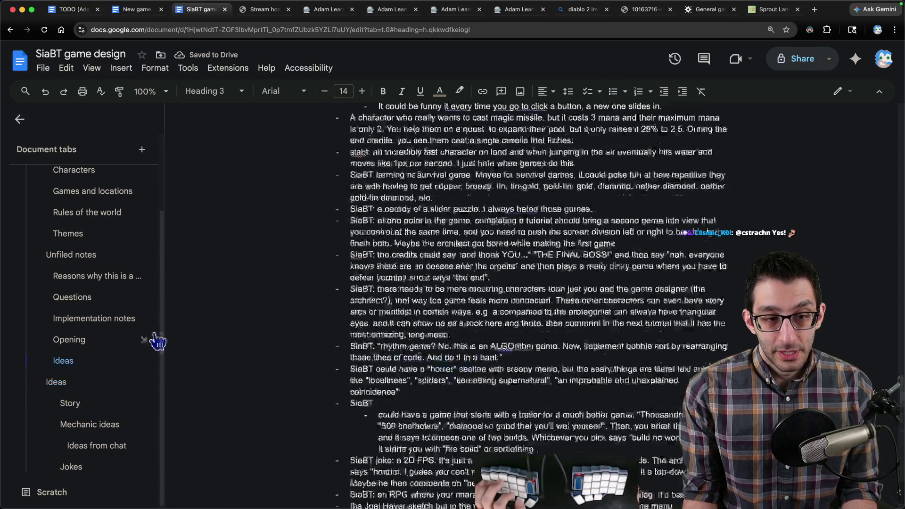
pyautogui.tripleClick(411, 173)
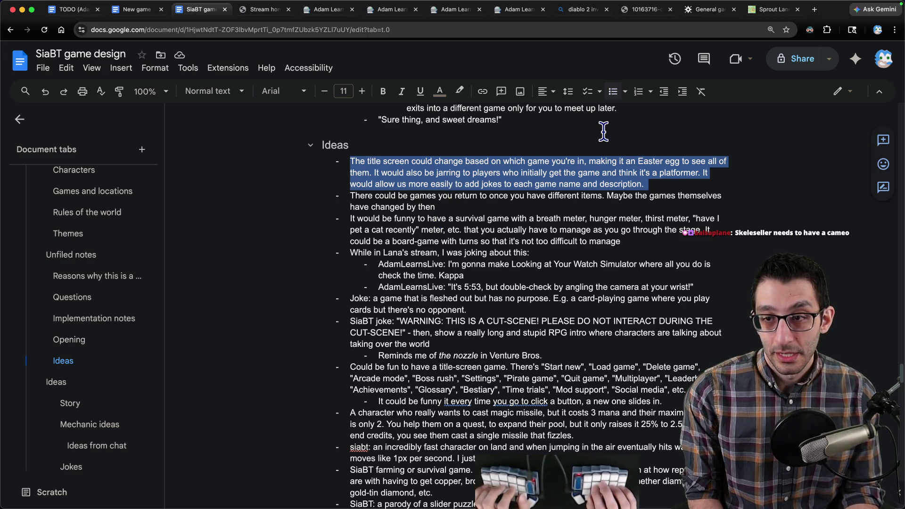
# - Cut the title-screen bullet and add a 'UI ideas' Heading 4 above Mechanic ideas
pyautogui.press('BackSpace')
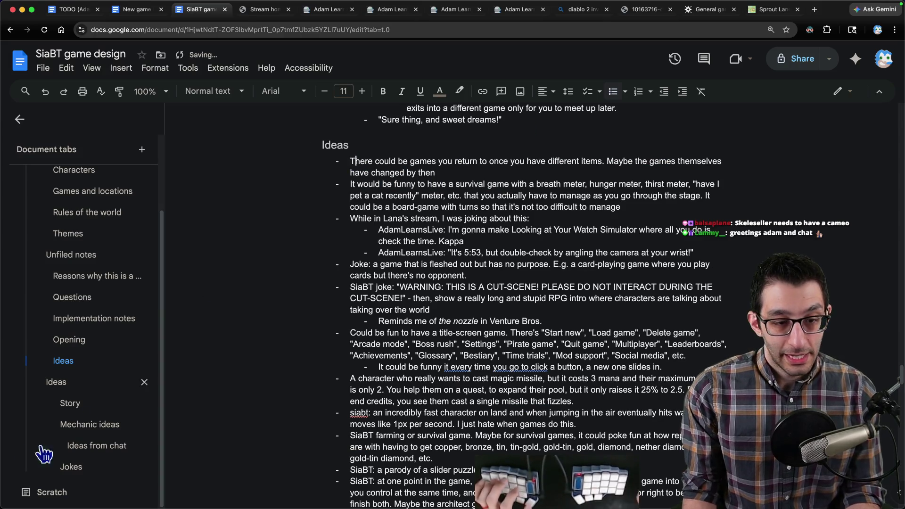
pyautogui.click(81, 425)
pyautogui.press('Return')
pyautogui.press('Up')
pyautogui.write('UI idiea')
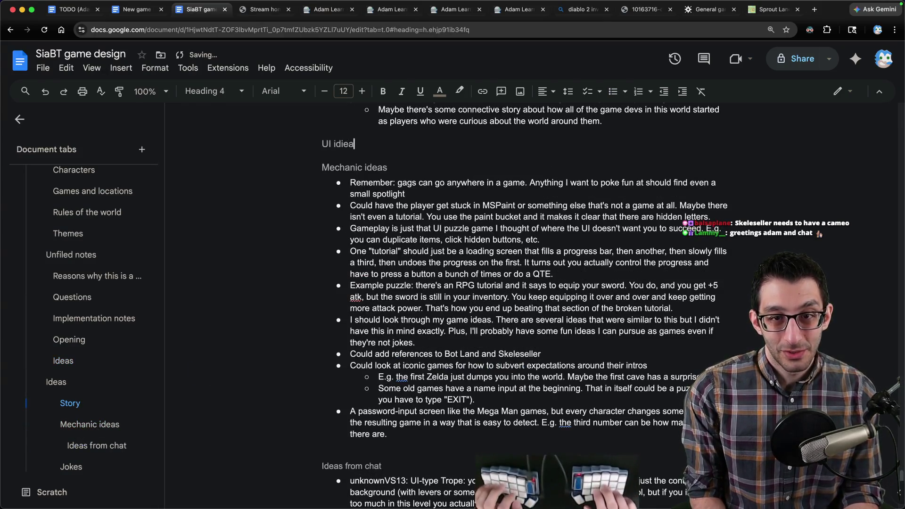
pyautogui.press('BackSpace')
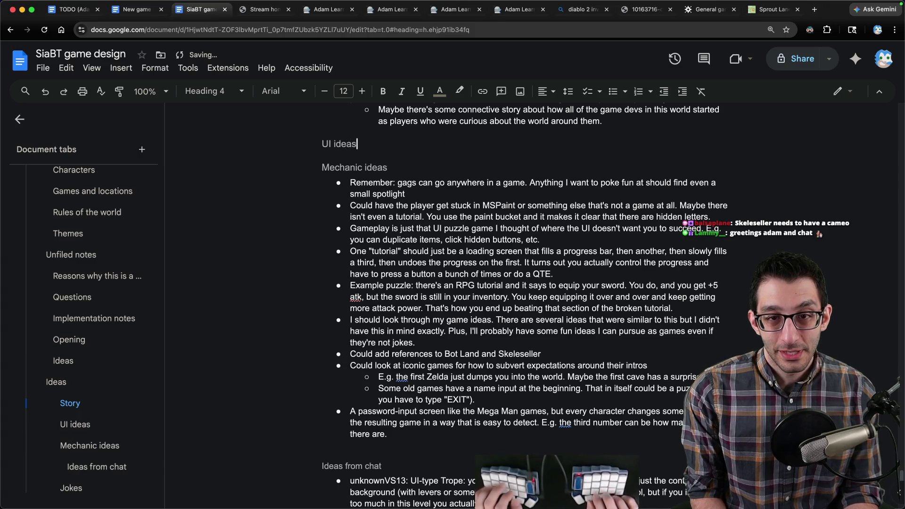
# - Paste the title-screen bullet under the new UI ideas heading and keep it there
pyautogui.press('Return')
pyautogui.hotkey('ctrl', 'v')
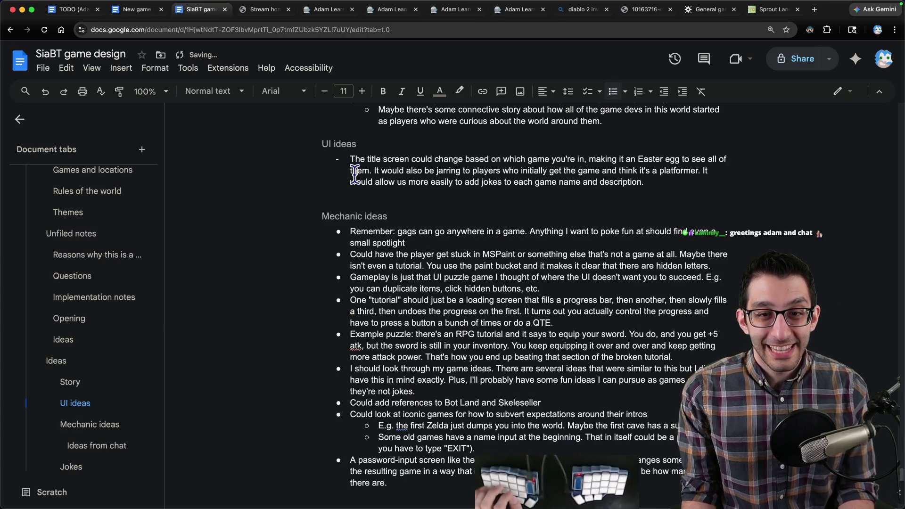
pyautogui.tripleClick(354, 173)
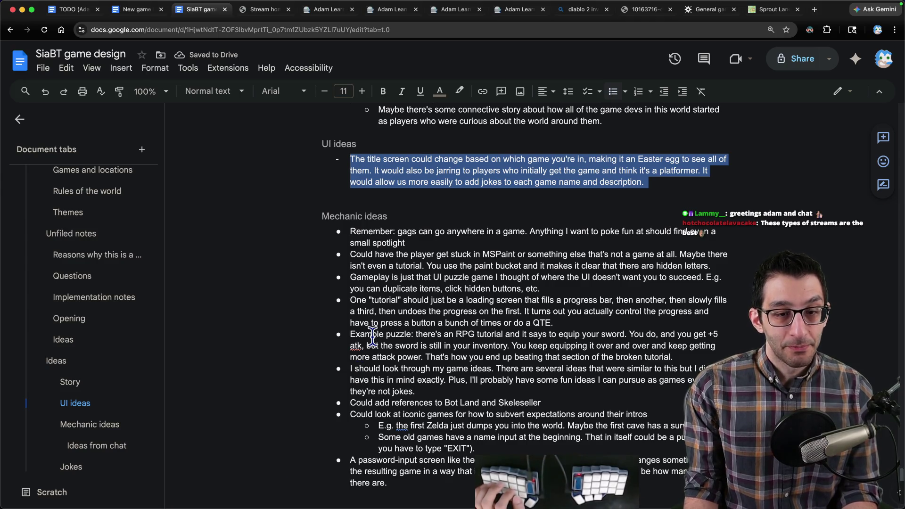
pyautogui.hotkey('ctrl', 'x')
pyautogui.hotkey('ctrl', 'z')
pyautogui.hotkey('alt', 'Tab')
# - Write a 'Stuck in a Broken Tutorial' title-screen mockup listing Play game, Continue, Settings and Quit
pyautogui.press('super+n')
pyautogui.write('Stuck in a Broken Tutorial')
pyautogui.press('Return')
pyautogui.write('lay game')
pyautogui.press('Return')
pyautogui.write('Continue')
pyautogui.press('Return')
pyautogui.write('Settings')
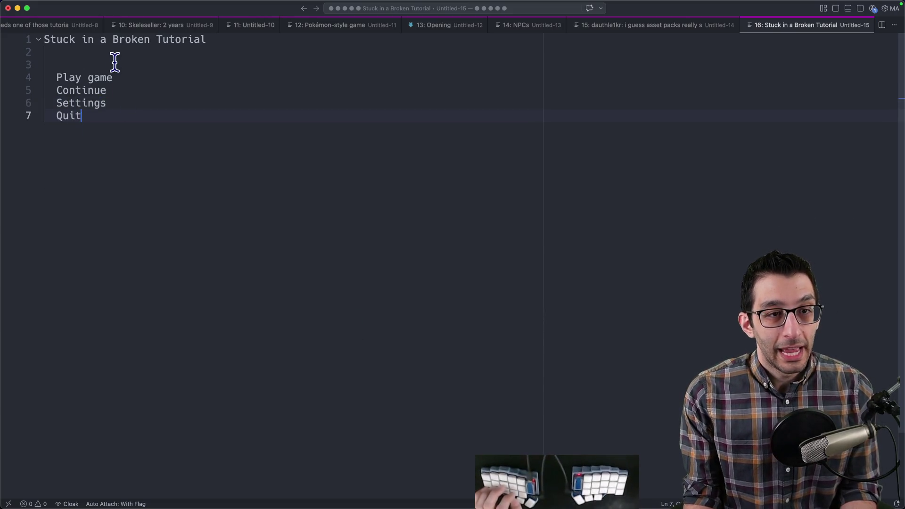
pyautogui.press('super+a')
pyautogui.click(224, 246)
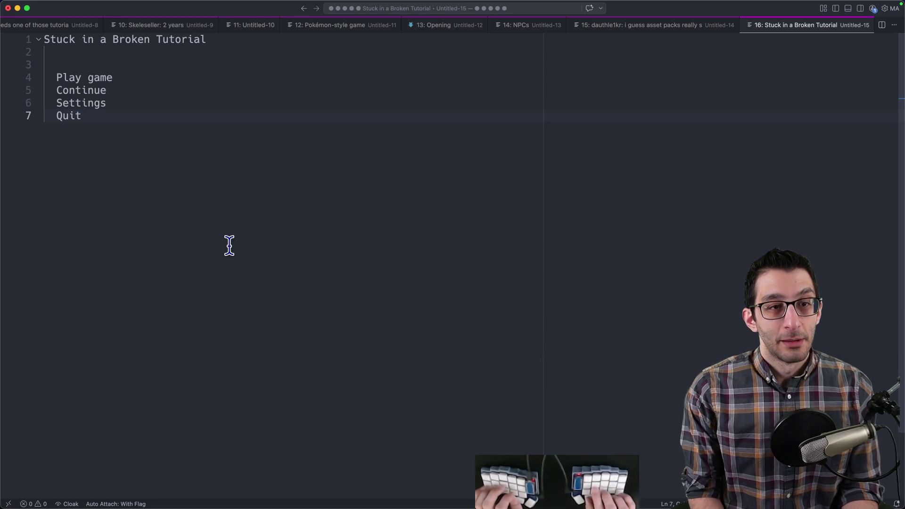
pyautogui.press('Return')
pyautogui.press('Return')
pyautogui.press('Return')
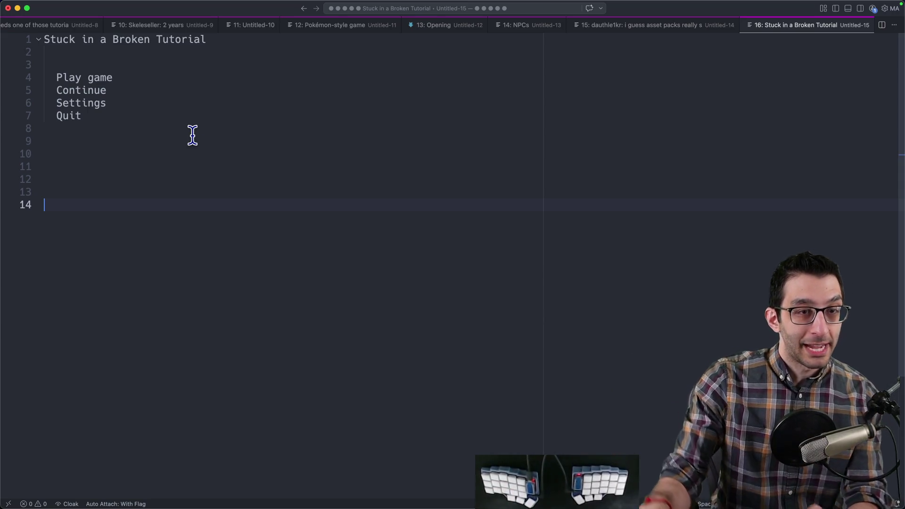
# - Review the Play game and Continue menu lines, then return to the SiaBT design document
pyautogui.moveTo(56, 78); pyautogui.dragTo(122, 73)
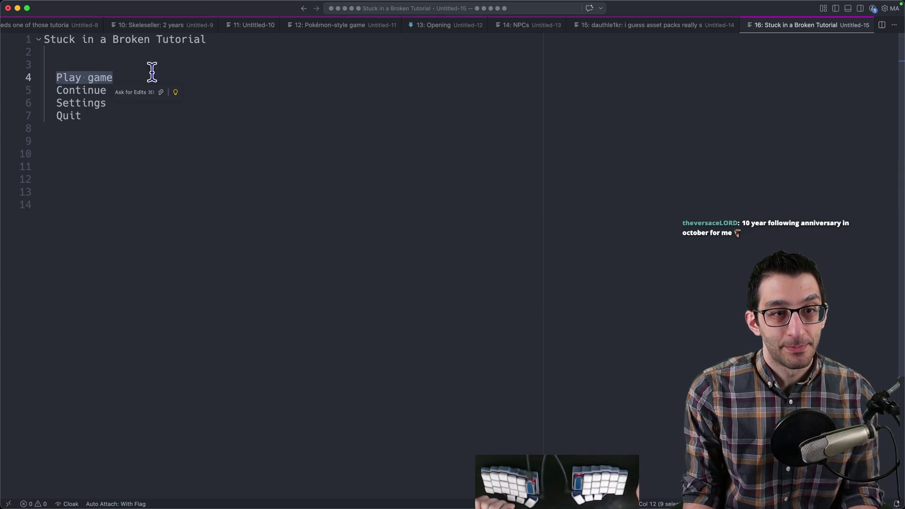
pyautogui.moveTo(50, 91); pyautogui.dragTo(180, 89)
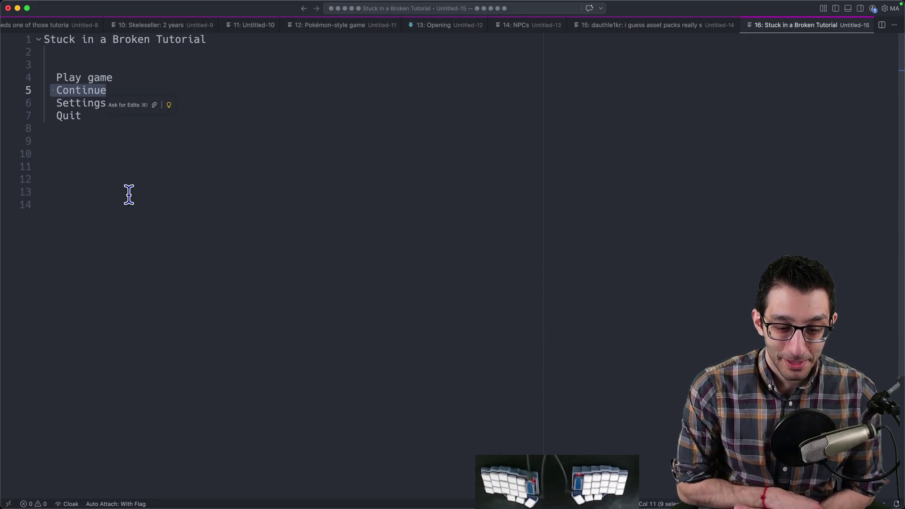
pyautogui.press('super+Tab')
pyautogui.press('Up')
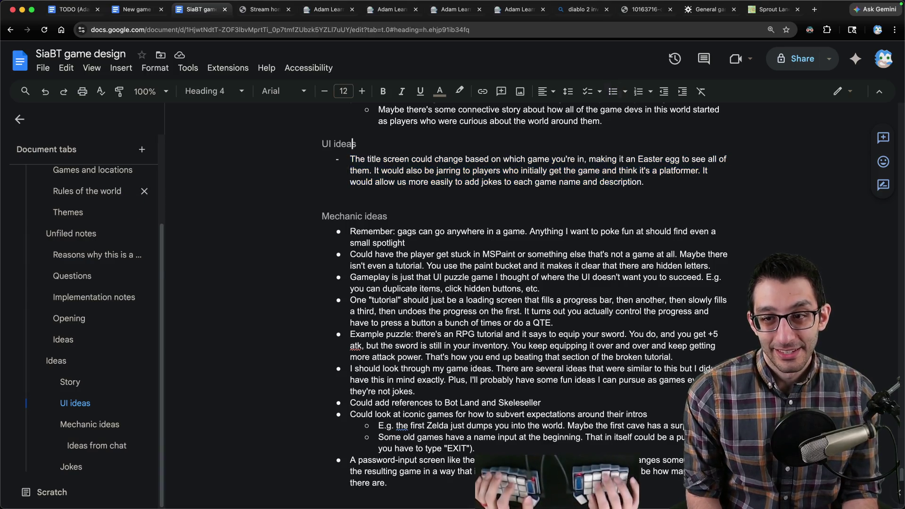
# - Review the title-screen paragraph and the unfiled Ideas bullets down to gold-tin diamond
pyautogui.press('Down')
pyautogui.tripleClick(394, 159)
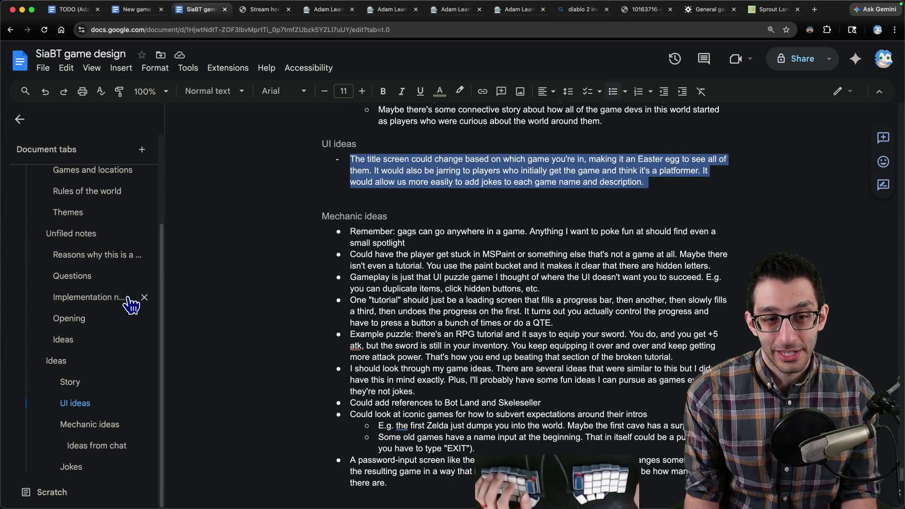
pyautogui.click(63, 339)
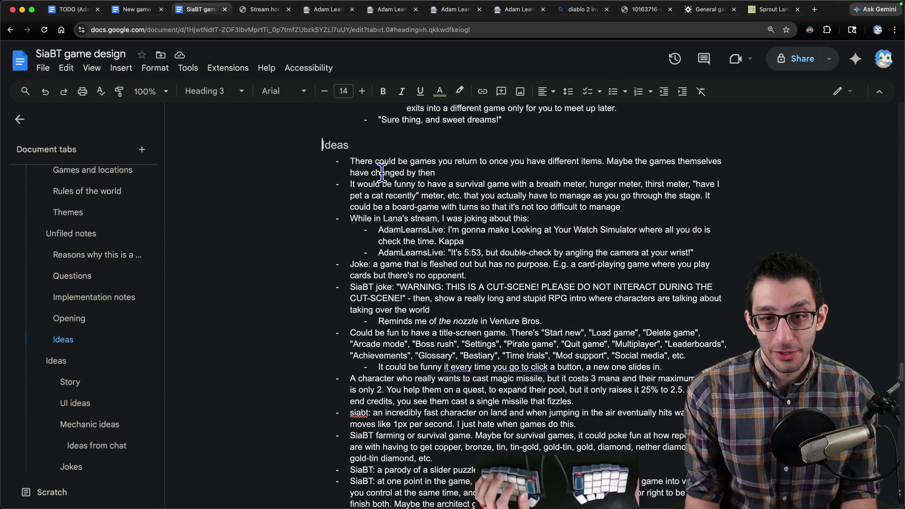
pyautogui.moveTo(350, 161); pyautogui.dragTo(537, 446)
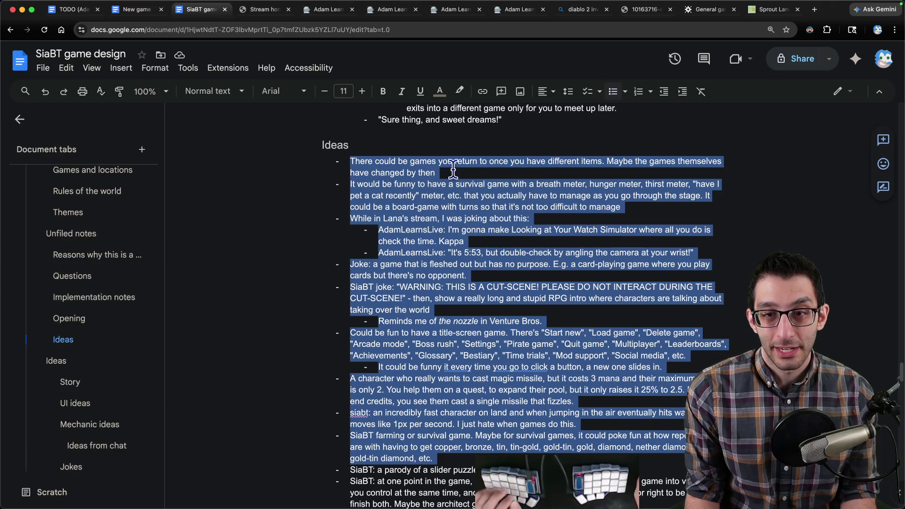
pyautogui.click(455, 172)
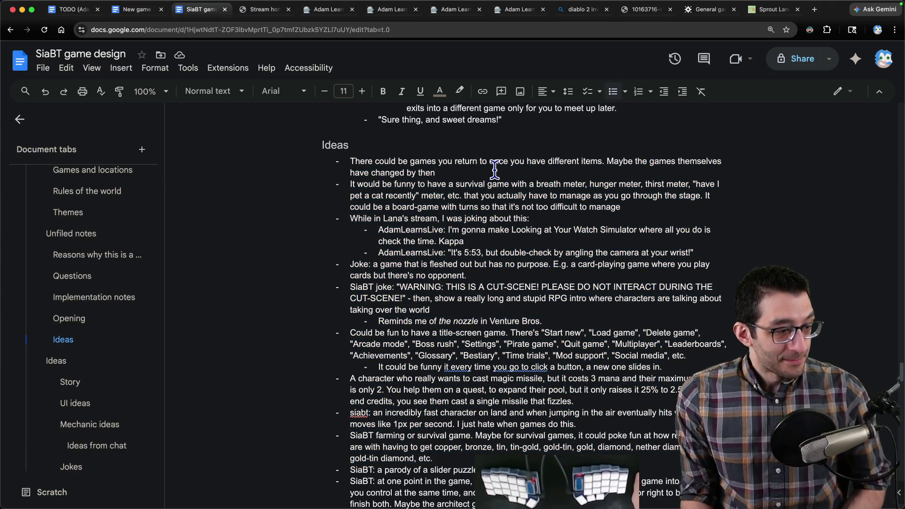
# - Cut the 'There could be games you return to' bullet out of the Ideas list
pyautogui.tripleClick(438, 168)
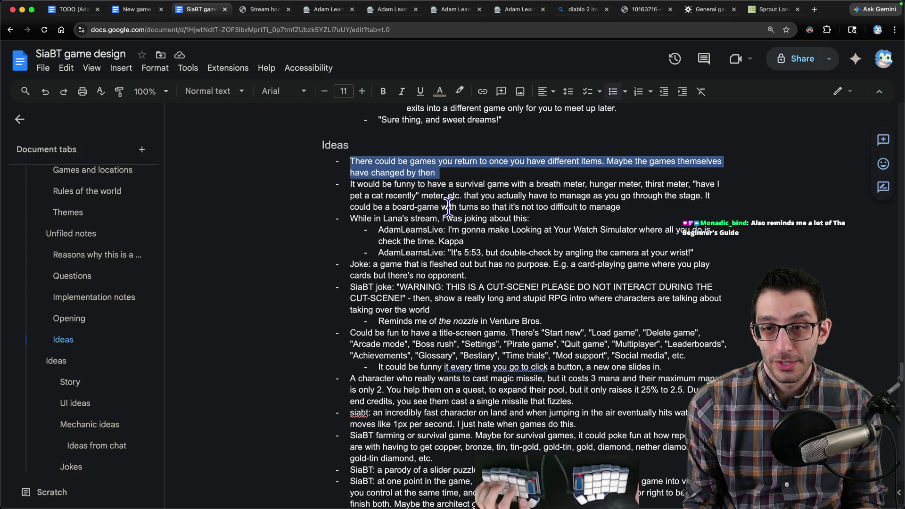
pyautogui.hotkey('ctrl', 'x')
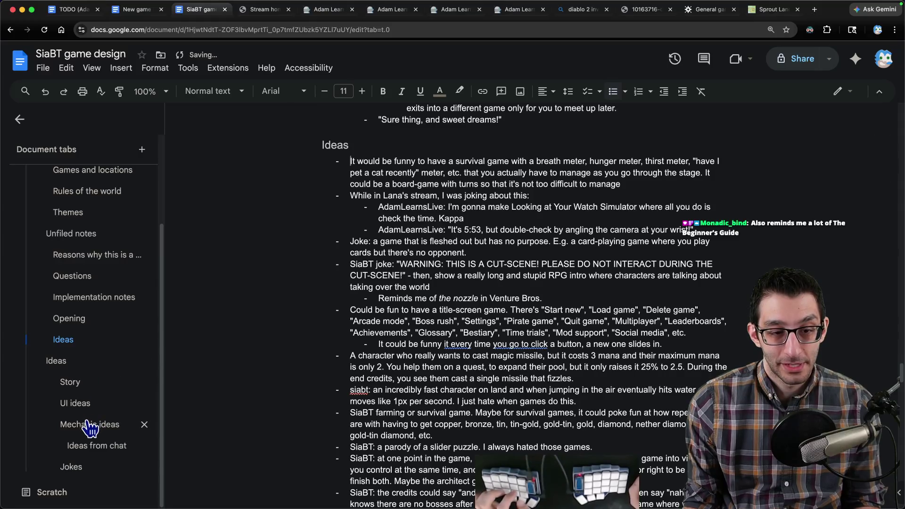
# - Paste the returning-games idea as a bullet under the Mechanic ideas heading
pyautogui.click(90, 424)
pyautogui.press('Return')
pyautogui.hotkey('ctrl', 'z')
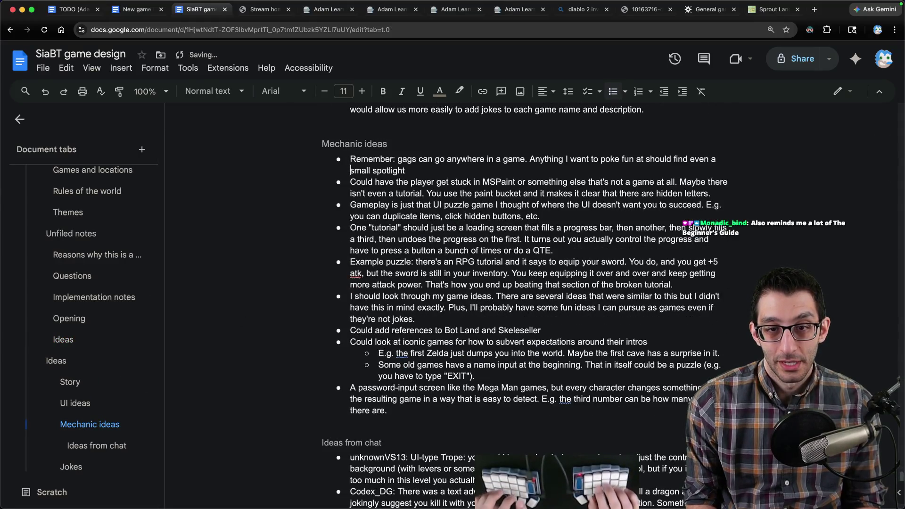
pyautogui.press('End')
pyautogui.press('Return')
pyautogui.hotkey('ctrl', 'v')
pyautogui.press('Delete')
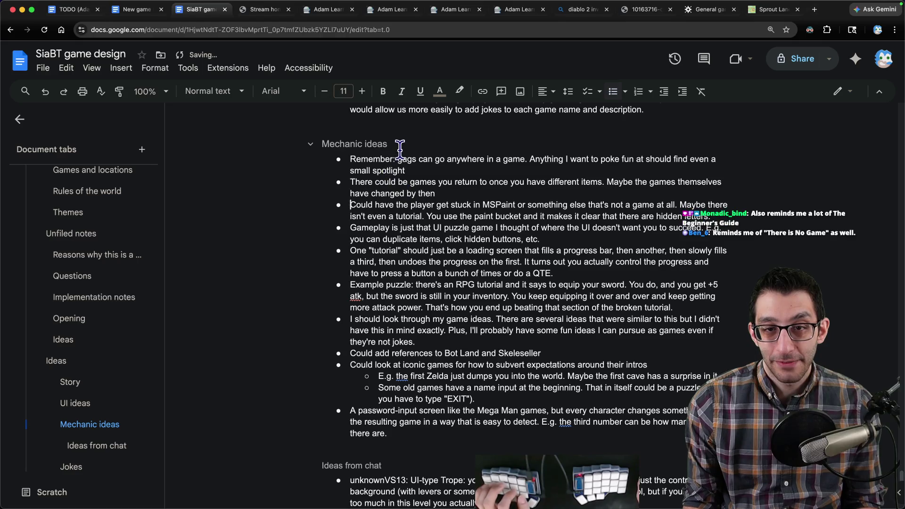
# - Rename the heading to 'Specific mechanic ideas'
pyautogui.click(415, 142)
pyautogui.press('Home')
pyautogui.write('Specific m')
pyautogui.press('Delete')
pyautogui.press('Down')
pyautogui.press('Down')
pyautogui.press('Down')
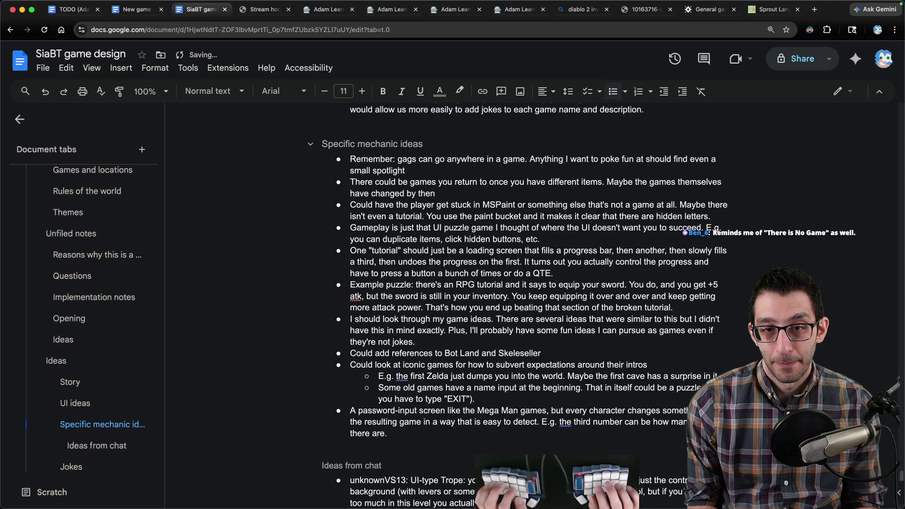
# - Move the returning-games bullet above the heading under a new 'General mechanic ideas' Heading 4
pyautogui.hotkey('ctrl', 'shift', 'Up')
pyautogui.hotkey('ctrl', 'shift', 'Up')
pyautogui.hotkey('ctrl', 'shift', 'Down')
pyautogui.press('Up')
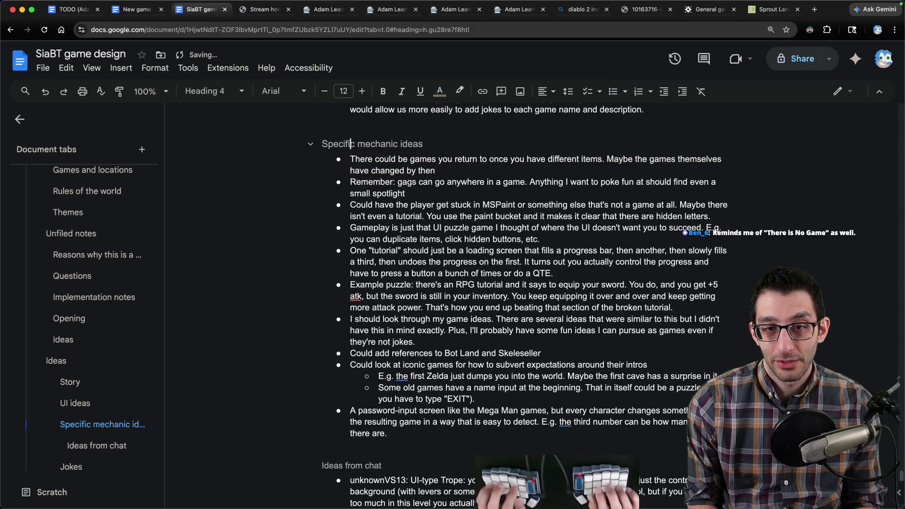
pyautogui.hotkey('ctrl', 'shift', 'Down')
pyautogui.press('Up')
pyautogui.press('Return')
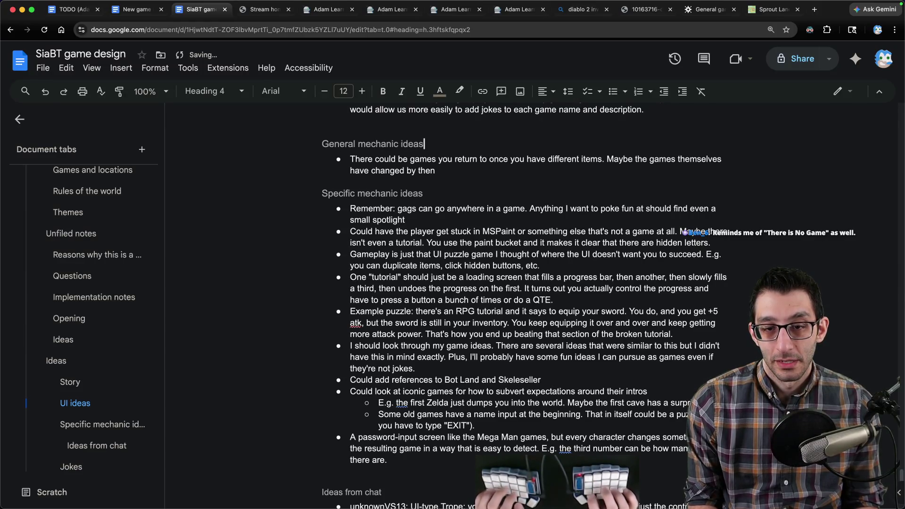
pyautogui.press('Down')
pyautogui.press('Down')
pyautogui.press('Down')
pyautogui.press('Down')
pyautogui.press('Down')
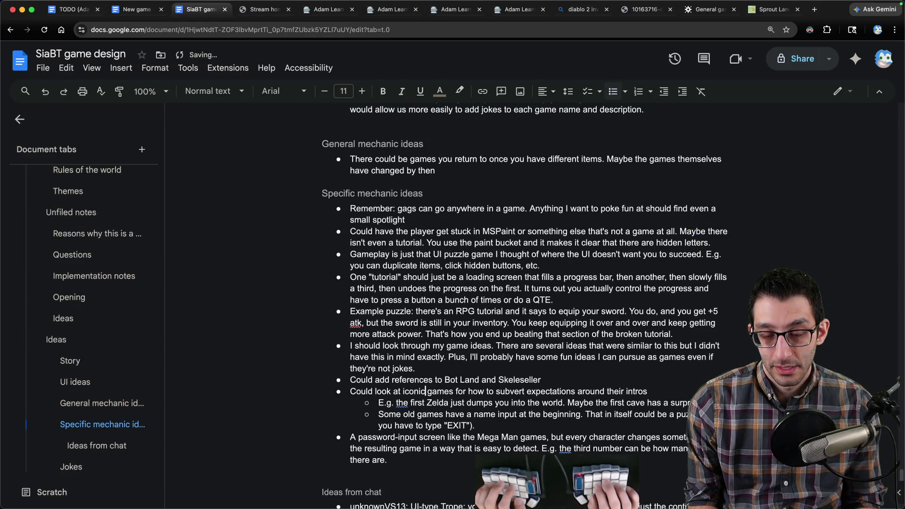
pyautogui.press('Down')
pyautogui.press('Down')
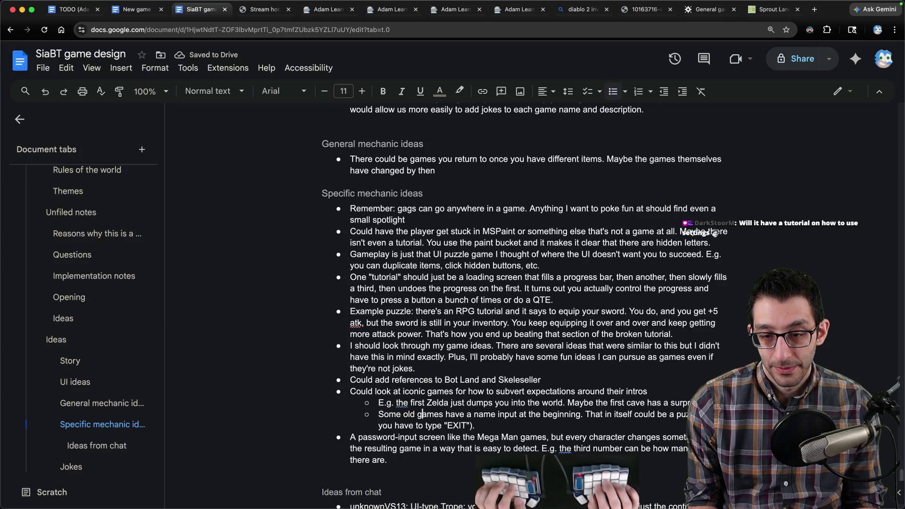
pyautogui.press('Up')
pyautogui.press('Up')
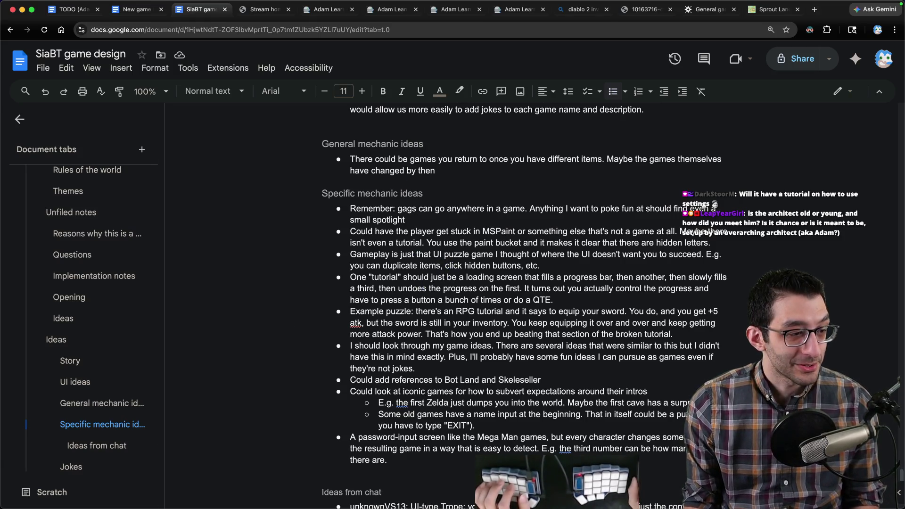
pyautogui.press('super+Tab')
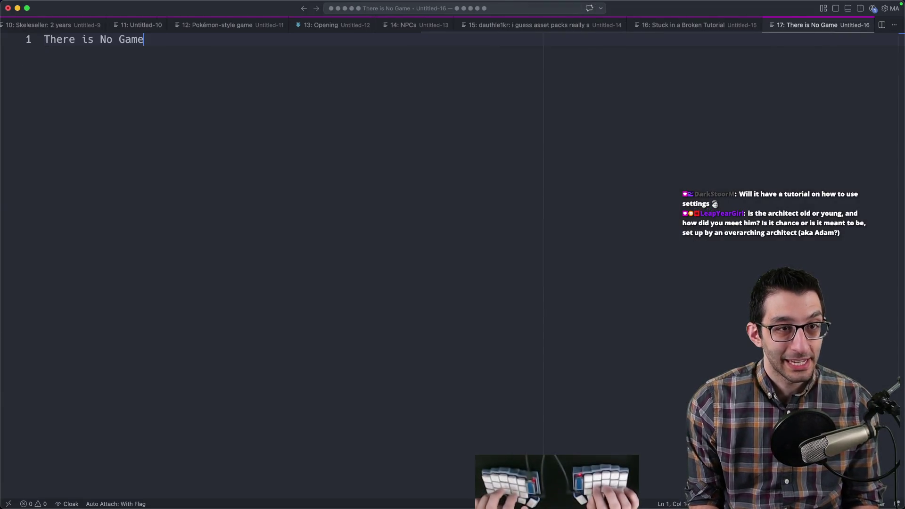
# - Look over the 'There is No Game' note and return to the SiaBT design document
pyautogui.press('super+a')
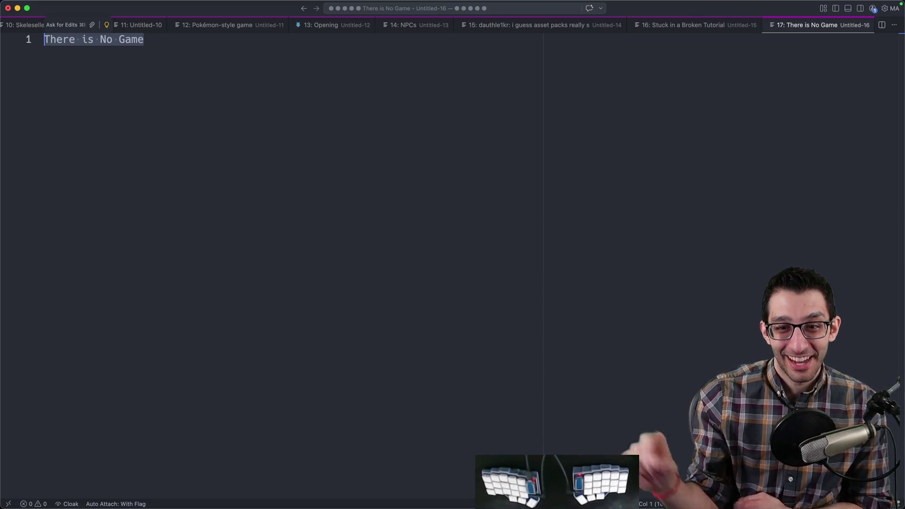
pyautogui.press('super+Tab')
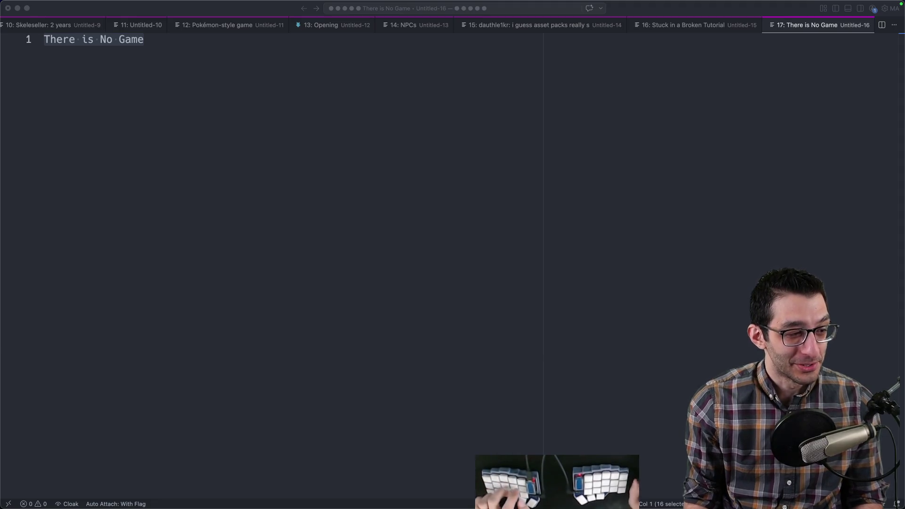
pyautogui.press('super+Tab')
pyautogui.scroll(-5, 417, 285)
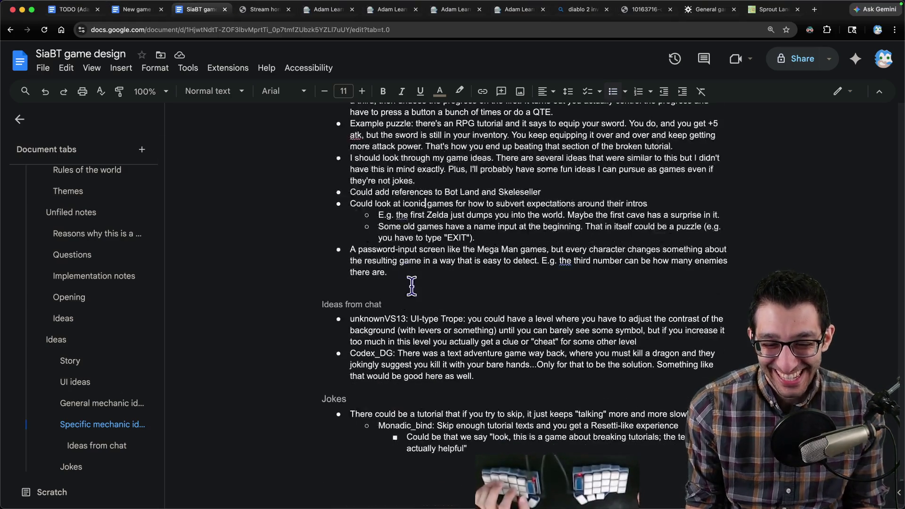
pyautogui.scroll(-1, 417, 285)
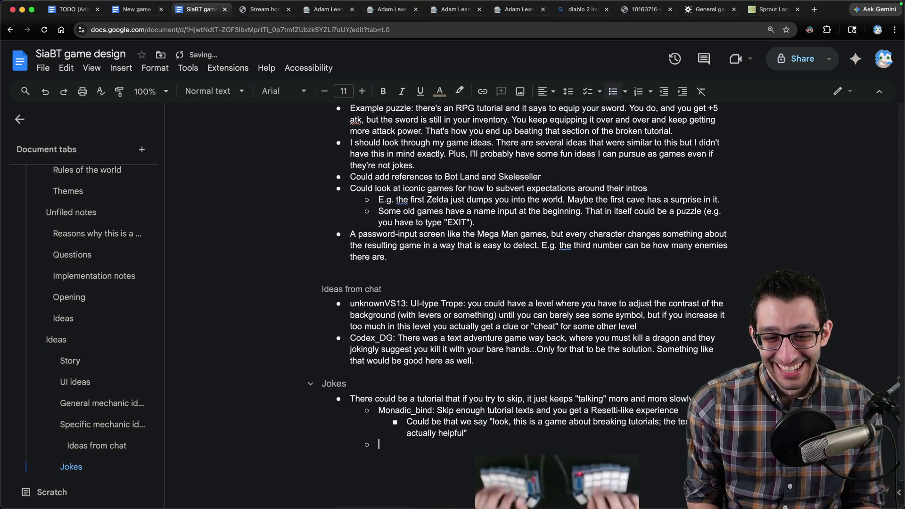
# - Paste the chat question about a tutorial for using settings as a new bullet under Ideas from chat
pyautogui.press('Up')
pyautogui.press('Up')
pyautogui.press('Up')
pyautogui.press('End')
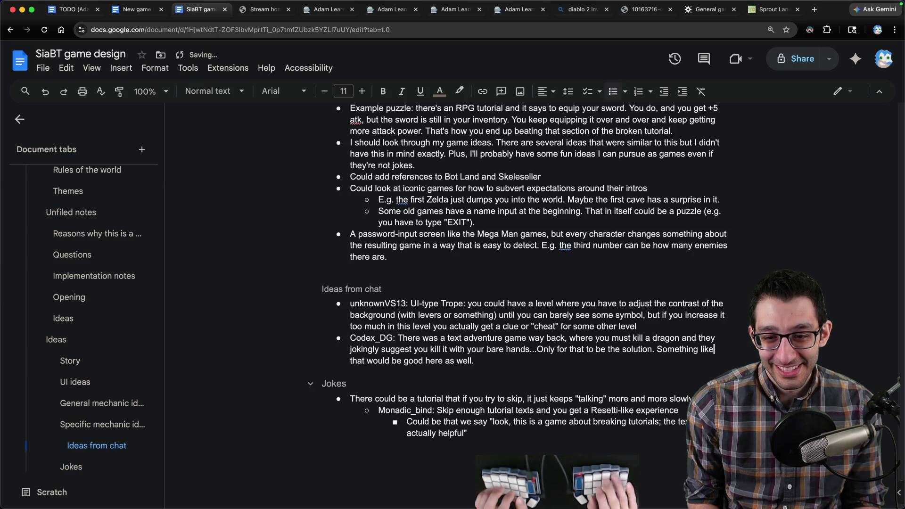
pyautogui.press('Return')
pyautogui.press('super+v')
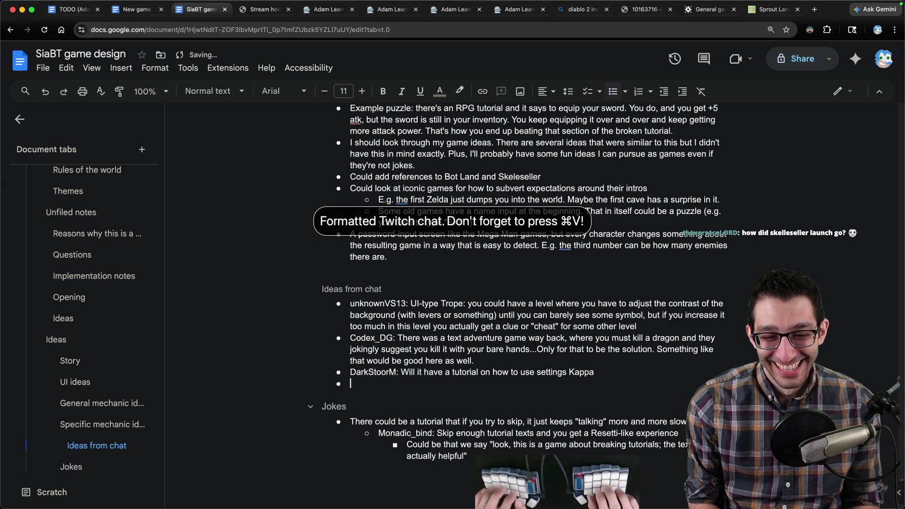
pyautogui.press('Down')
pyautogui.press('Up')
pyautogui.press('End')
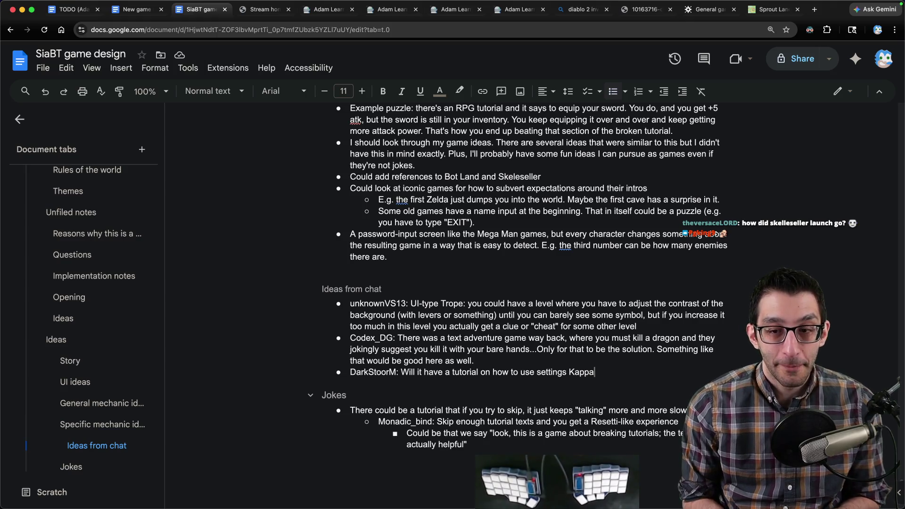
# - Search for 'super mario 64 paintings' in a new browser tab
pyautogui.press('super+t')
pyautogui.write('super mario 64 paintings')
pyautogui.press('Return')
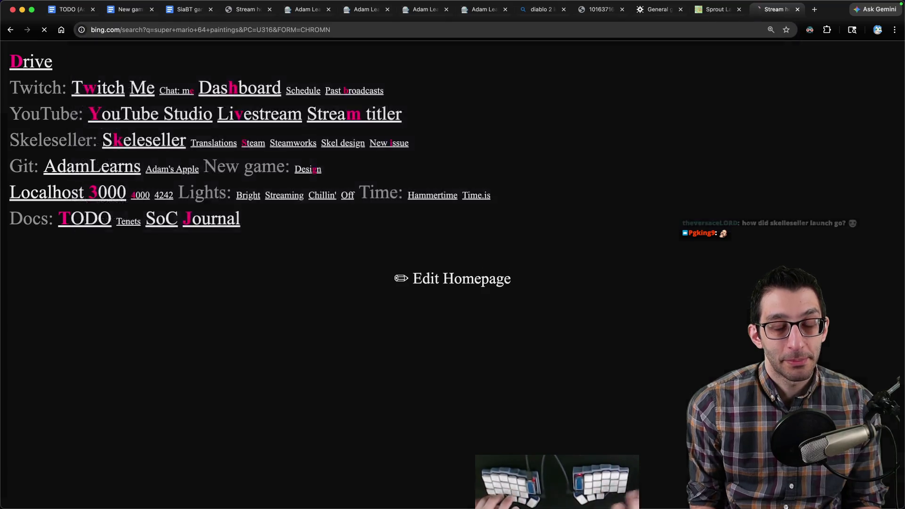
# - View the Etsy set of all ten Super Mario 64 paintings, then return to UI ideas in the design doc
pyautogui.click(213, 191)
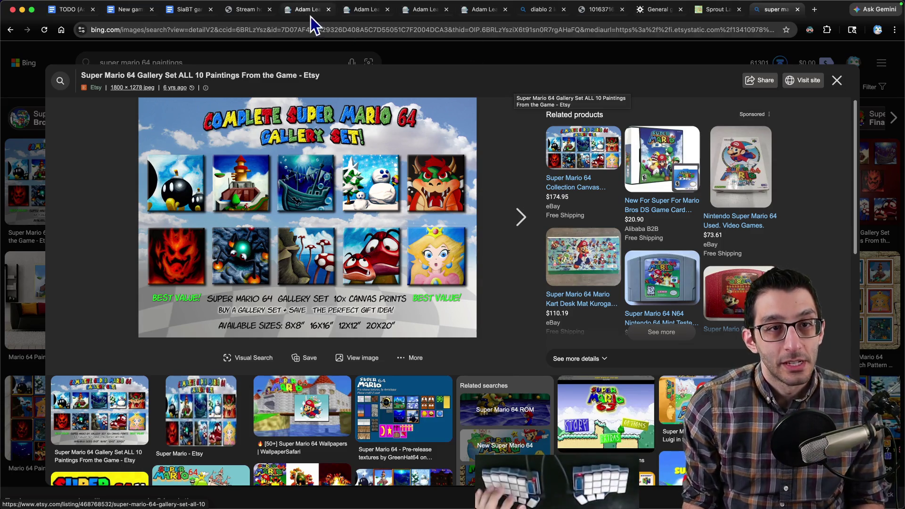
pyautogui.click(131, 9)
pyautogui.click(187, 10)
pyautogui.scroll(-1, 494, 251)
pyautogui.scroll(5, 502, 262)
pyautogui.click(463, 229)
pyautogui.press('Up')
pyautogui.press('Up')
pyautogui.press('Up')
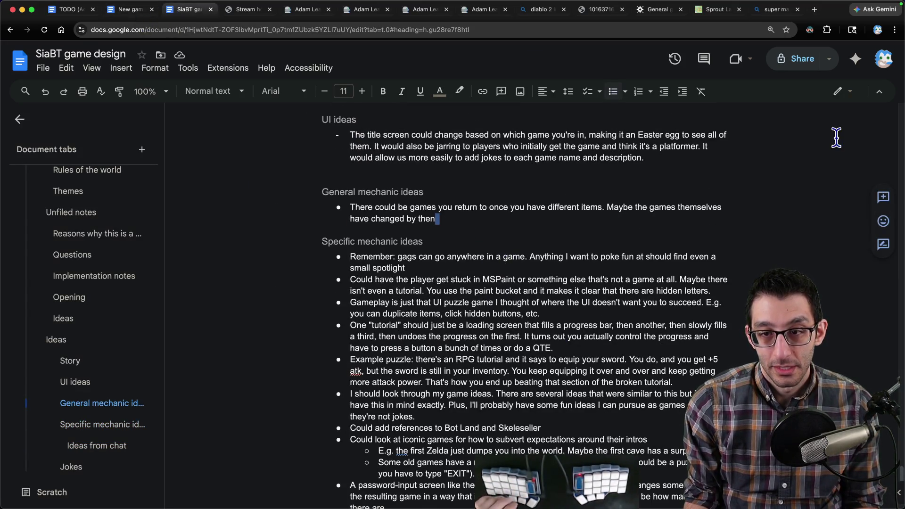
# - Add a sub-point that each game has its own title screen shown whenever you're warped, with 'does' italicised
pyautogui.press('Down')
pyautogui.press('End')
pyautogui.press('Return')
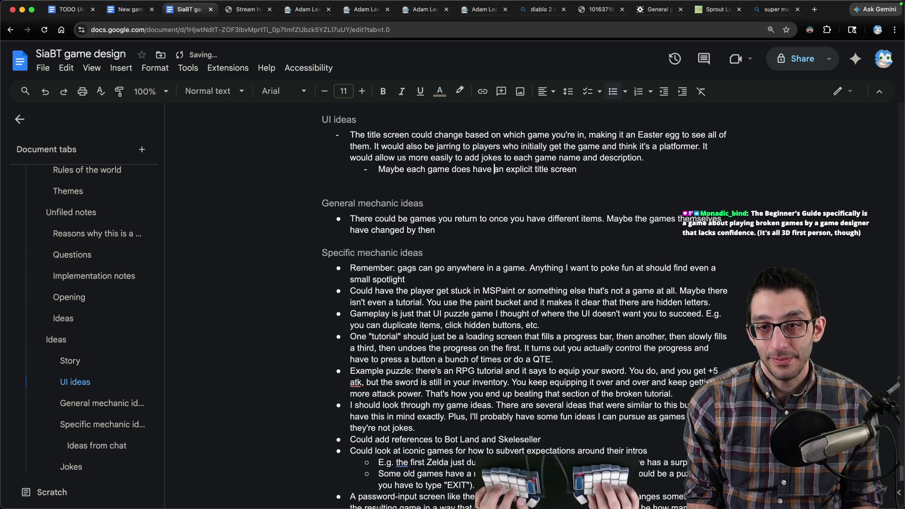
pyautogui.hotkey('ctrl', 'shift', 'Right')
pyautogui.hotkey('ctrl', 'i')
pyautogui.press('End')
pyautogui.write(', an')
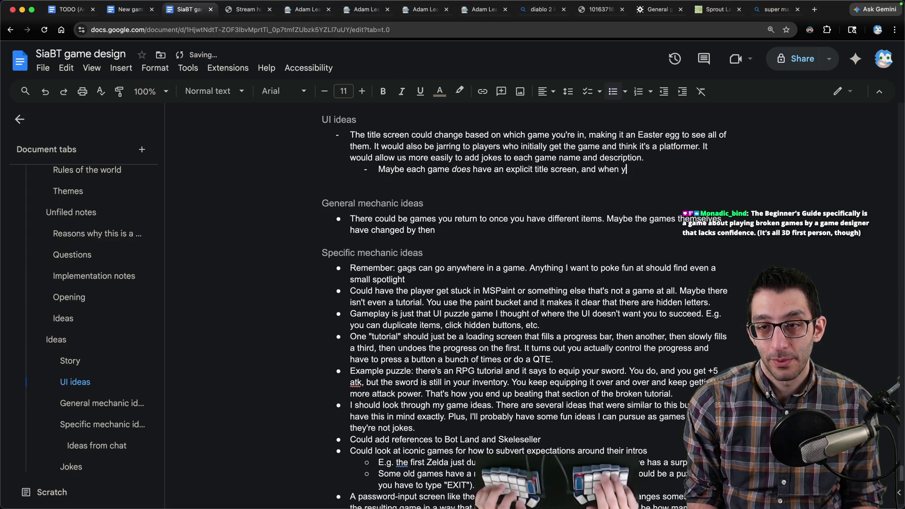
pyautogui.press('BackSpace')
pyautogui.write("ou're warped betw")
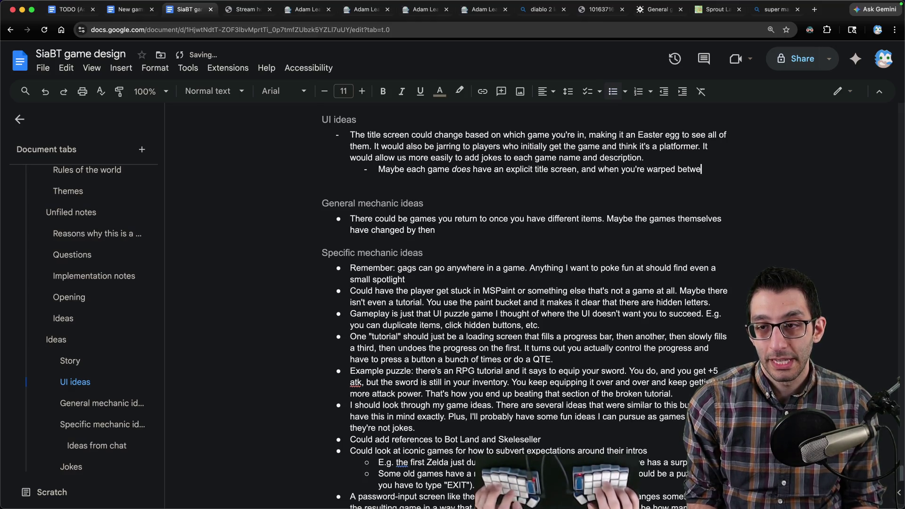
pyautogui.write('en games, you see that title screen.')
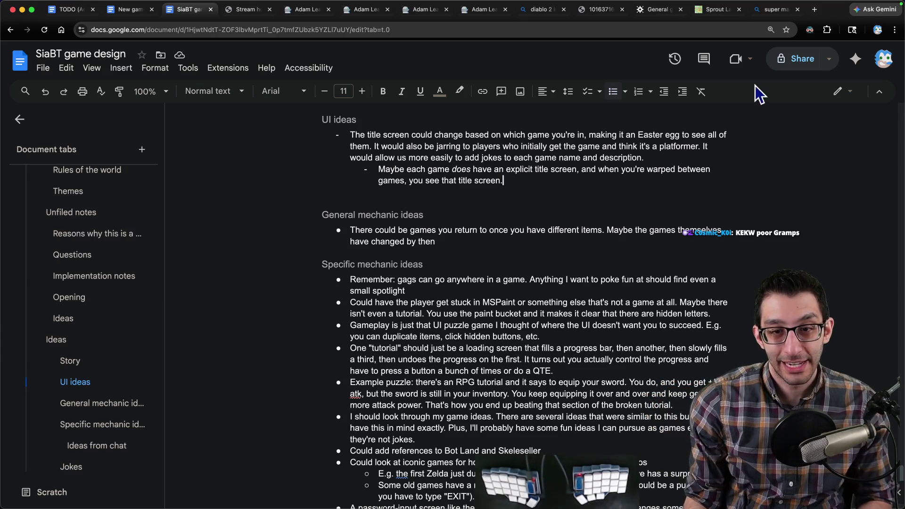
pyautogui.scroll(-5, 605, 185)
pyautogui.scroll(-3, 605, 185)
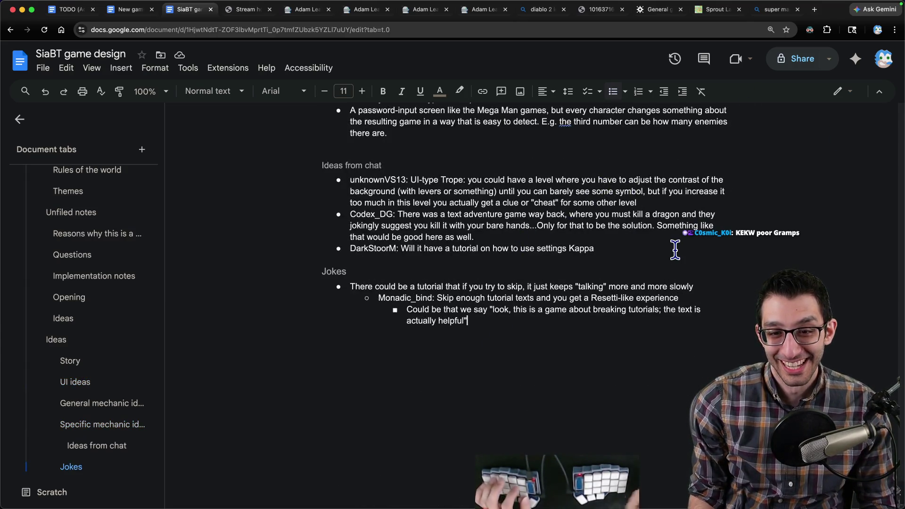
# - Add a top-level Jokes bullet about a game with obvious AI art, with an indented disclosure-for-the-joke note
pyautogui.click(495, 320)
pyautogui.press('Return')
pyautogui.hotkey('shift', 'Tab')
pyautogui.hotkey('shift', 'Tab')
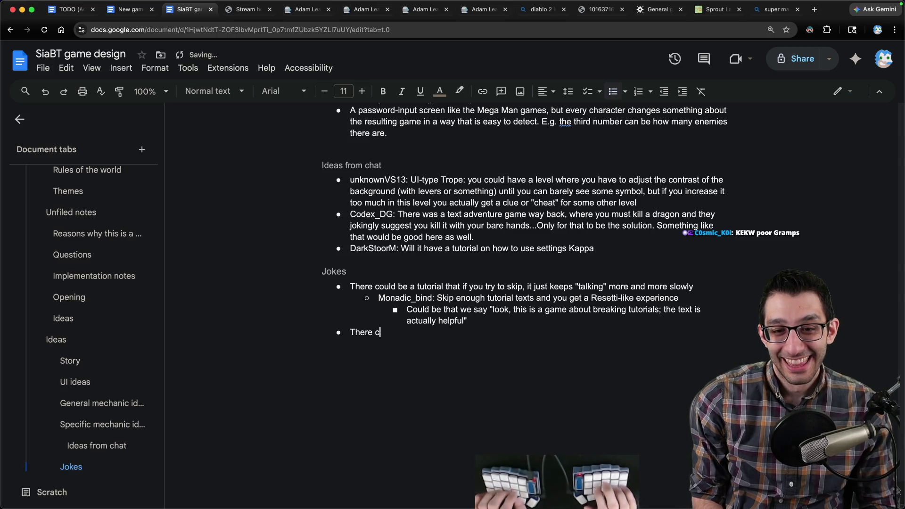
pyautogui.write('ous AI art.')
pyautogui.write("The blurred line here is that I do plan on making an AI disclosure for this game, too, and I would have to say that an entire level is generated with AI, but it's for the sake of a jok")
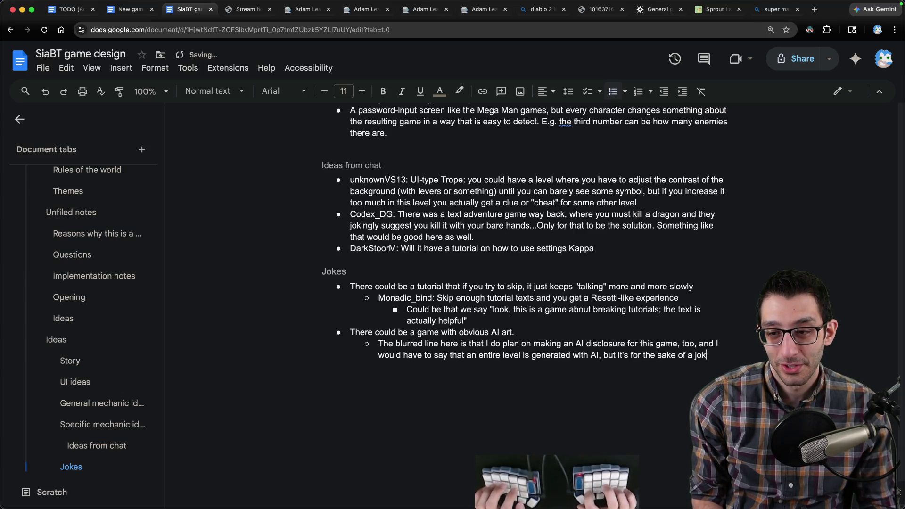
pyautogui.write('e.')
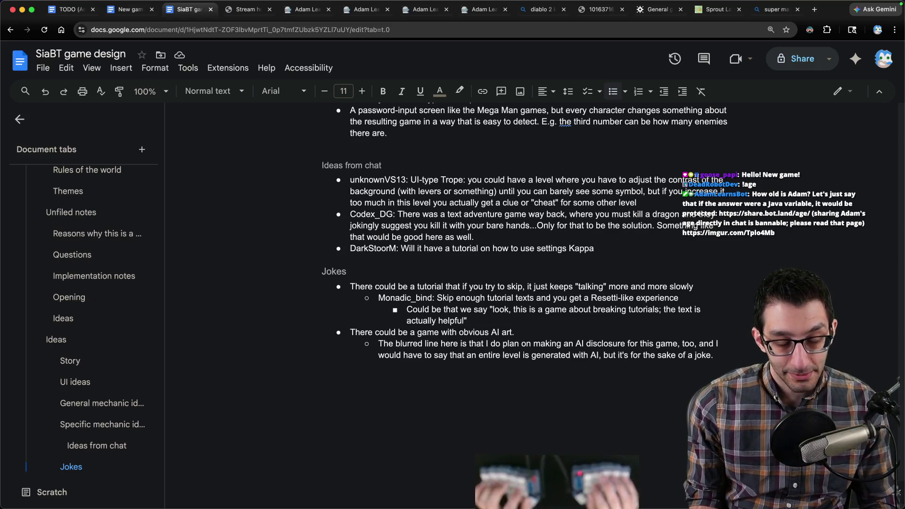
pyautogui.press('super+Tab')
pyautogui.write('topic: fate in games')
pyautogui.press('Return')
pyautogui.press('Return')
pyautogui.press('Return')
pyautogui.write('storry')
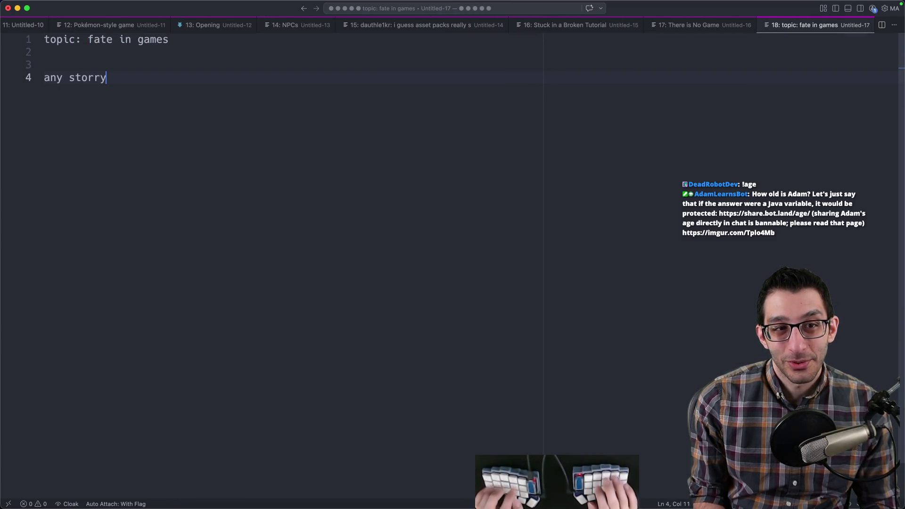
# - Finish the lines about story-driven games having unavoidable steps, fixing typos in 'story' and 'almost'
pyautogui.press('BackSpace')
pyautogui.press('BackSpace')
pyautogui.write('y-driven game')
pyautogui.press('super+Left')
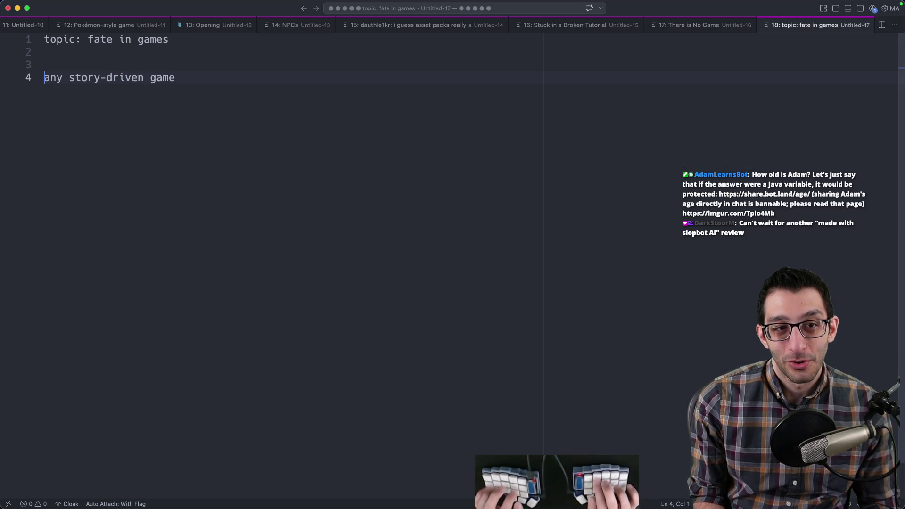
pyautogui.write('almsot')
pyautogui.press('BackSpace')
pyautogui.press('BackSpace')
pyautogui.press('BackSpace')
pyautogui.write('most')
pyautogui.press('super+Right')
pyautogui.write('has you go through some spets')
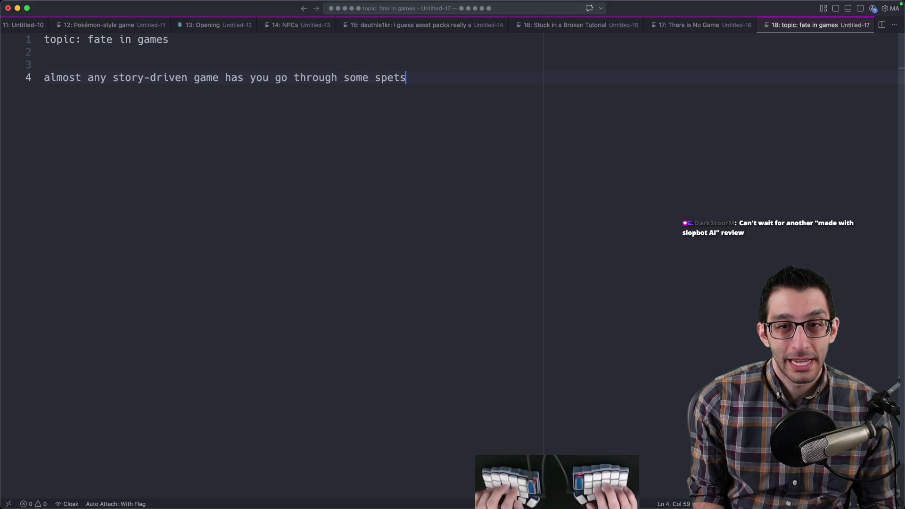
pyautogui.write('steps no matter what')
pyautogui.press('Return')
pyautogui.write('lots of them have you going through all of the steps')
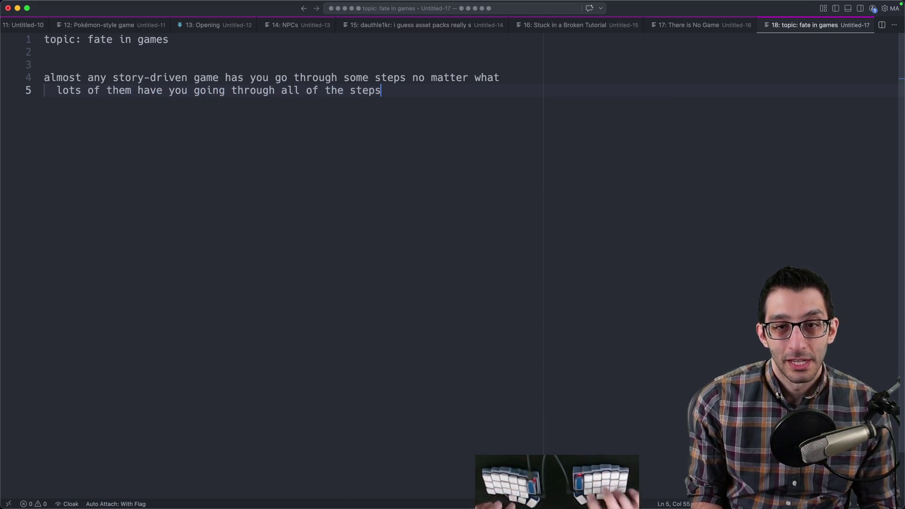
pyautogui.hotkey('shift', 'Home')
pyautogui.hotkey('shift', 'Up')
pyautogui.hotkey('shift', 'Up')
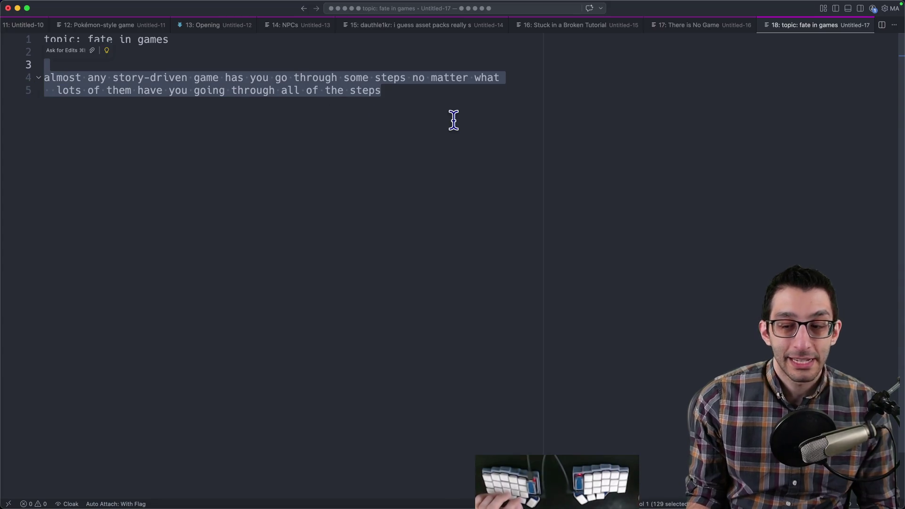
pyautogui.press('Right')
pyautogui.press('Return')
pyautogui.press('Return')
pyautogui.press('Return')
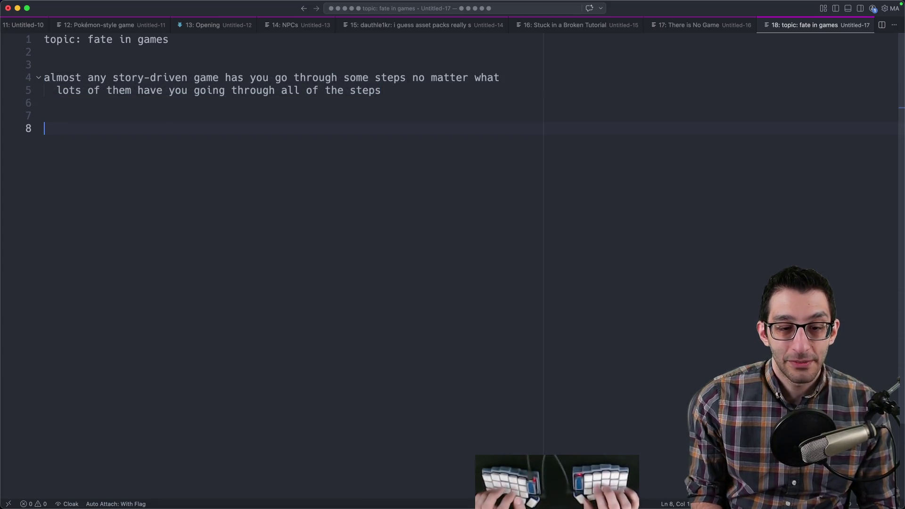
pyautogui.write('A Link to the Past')
# - Add 'A Link to the Past' with an indented note on its opening where your uncle dies and leaves you his sword
pyautogui.press('Escape')
pyautogui.press('Return')
pyautogui.press('Return')
pyautogui.press('Tab')
pyautogui.write('openingin: your unc')
pyautogui.write('dies and y')
pyautogui.press('BackSpace')
pyautogui.write('leaves you his sword')
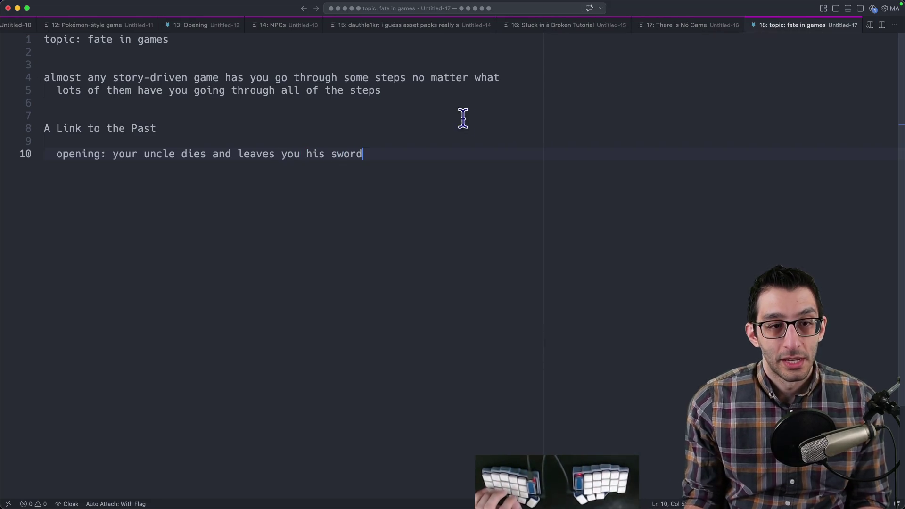
pyautogui.moveTo(375, 153)
pyautogui.mouseDown()
pyautogui.moveTo(72, 153)
pyautogui.moveTo(199, 156)
pyautogui.mouseUp()
pyautogui.click(146, 156)
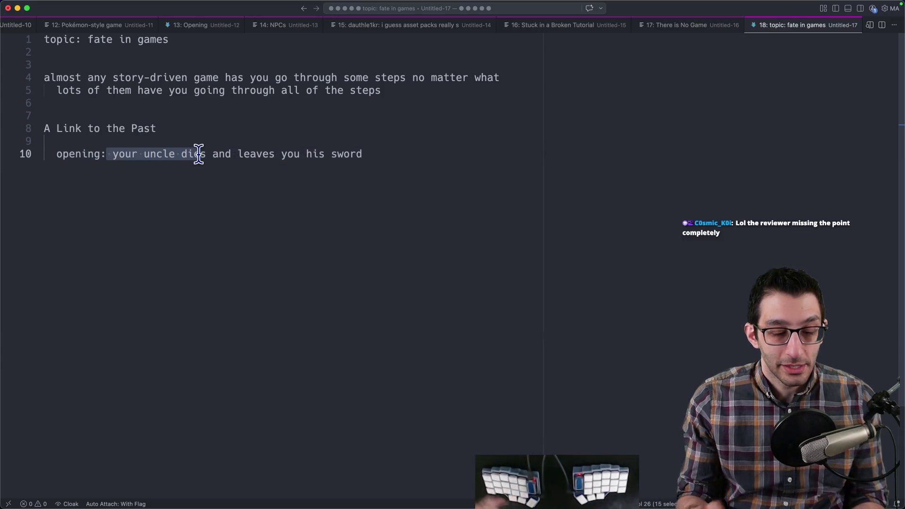
pyautogui.moveTo(113, 153); pyautogui.dragTo(205, 156)
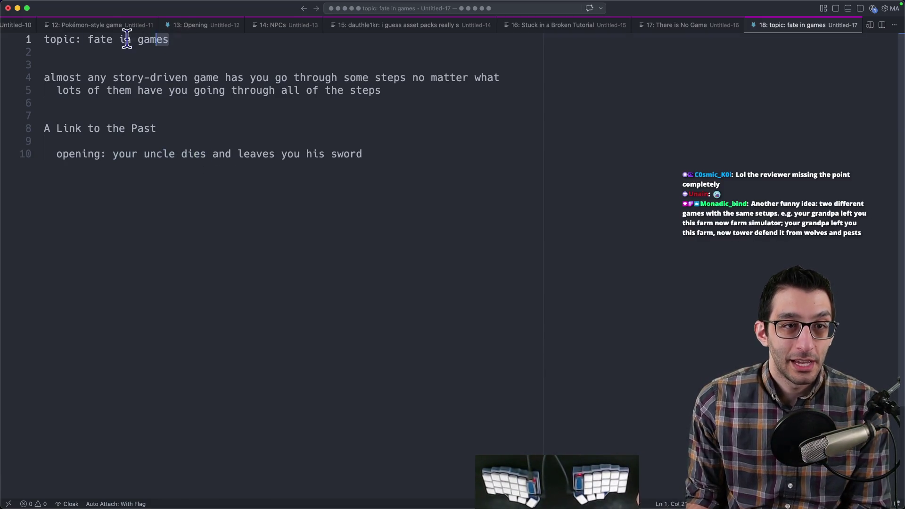
pyautogui.moveTo(168, 39); pyautogui.dragTo(45, 41)
pyautogui.moveTo(403, 156); pyautogui.dragTo(45, 155)
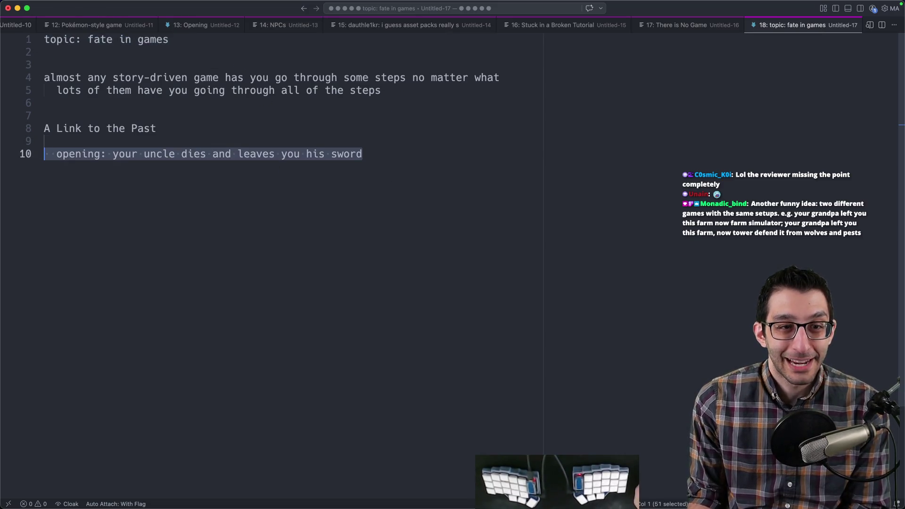
pyautogui.click(500, 181)
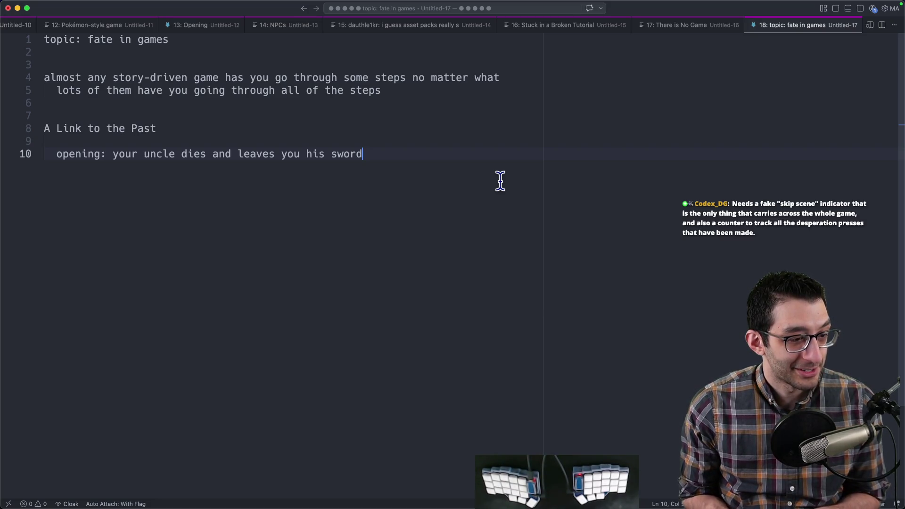
pyautogui.press('super+Tab')
pyautogui.press('super+Tab')
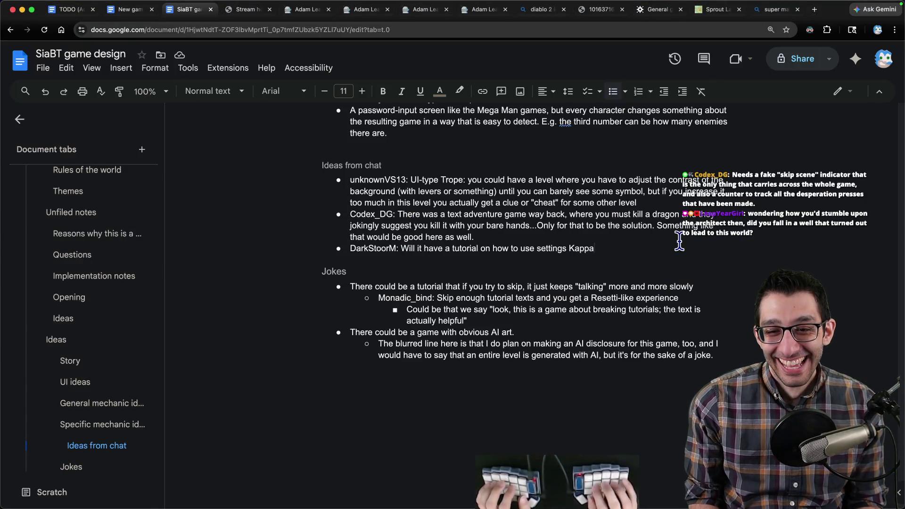
# - Add the two-games-same-setup chat idea as a bullet under Ideas from chat, without empty bullets
pyautogui.press('Return')
pyautogui.press('Return')
pyautogui.press('super+v')
pyautogui.press('BackSpace')
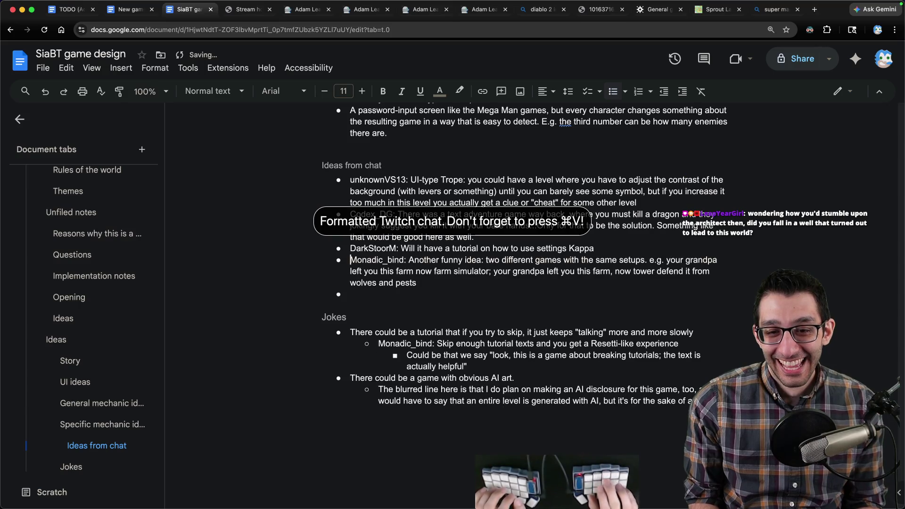
pyautogui.press('BackSpace')
pyautogui.press('BackSpace')
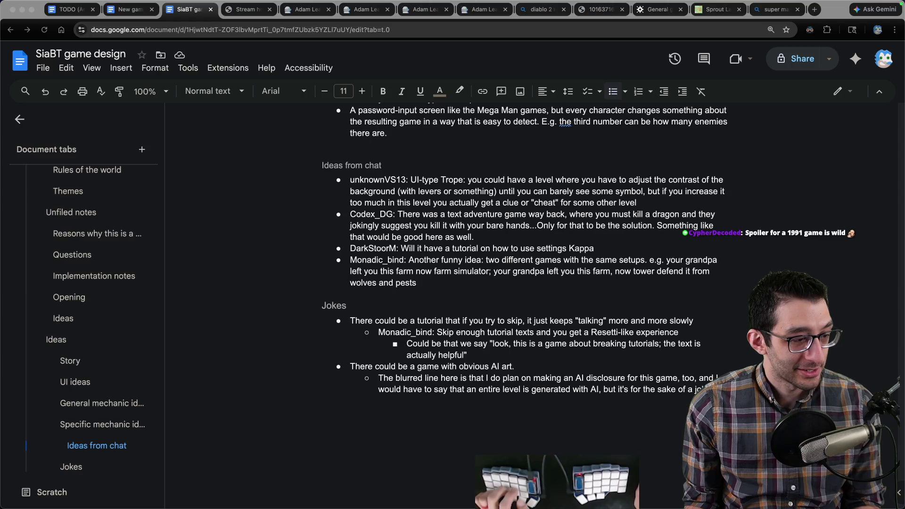
# - Add the fake skip-scene indicator idea as another bullet, then start a fresh note and screenshot
pyautogui.press('Return')
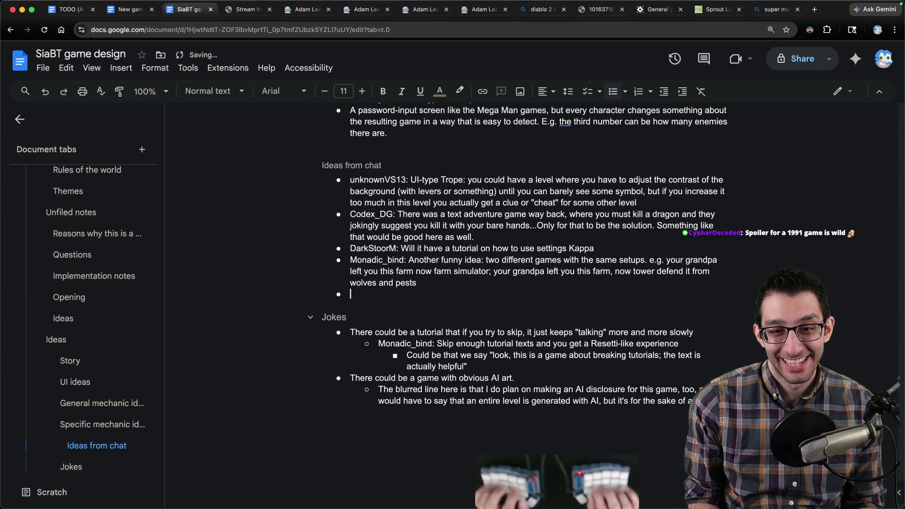
pyautogui.write('Codex_DG: Needs a fake "skip scene" indicator that is the only thing that carries across the whole game, and also a counter to track all the desperation presses that have been made.')
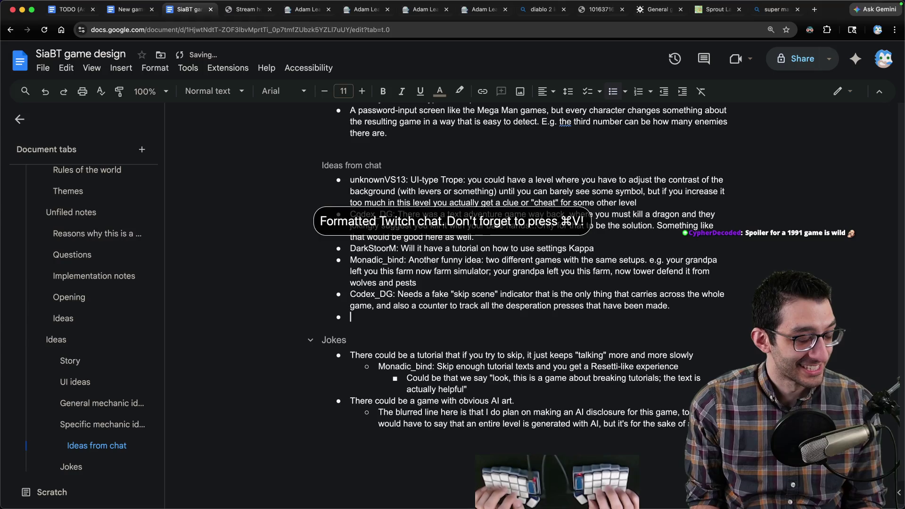
pyautogui.press('Down')
pyautogui.press('Down')
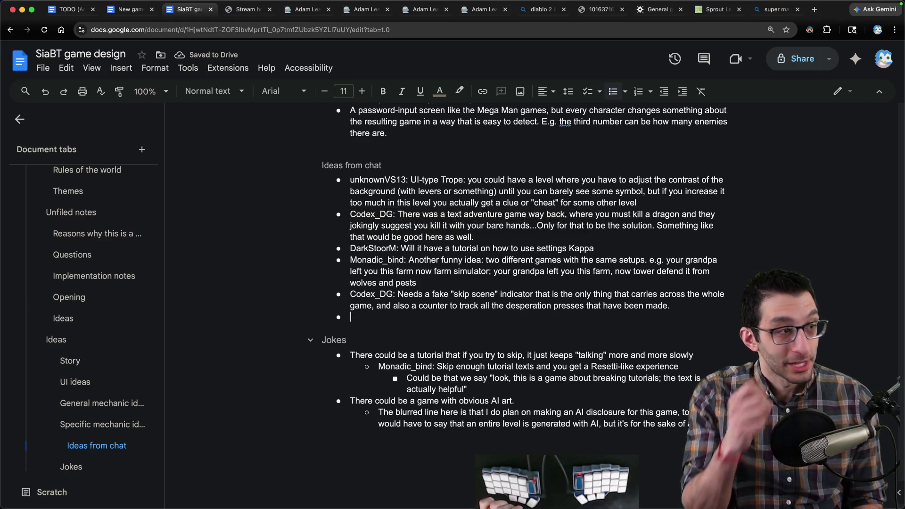
pyautogui.press('super+Tab')
pyautogui.press('super+n')
pyautogui.press('super+shift+4')
pyautogui.press('space')
pyautogui.press('space')
pyautogui.moveTo(97, 118); pyautogui.dragTo(530, 453)
pyautogui.press('p')
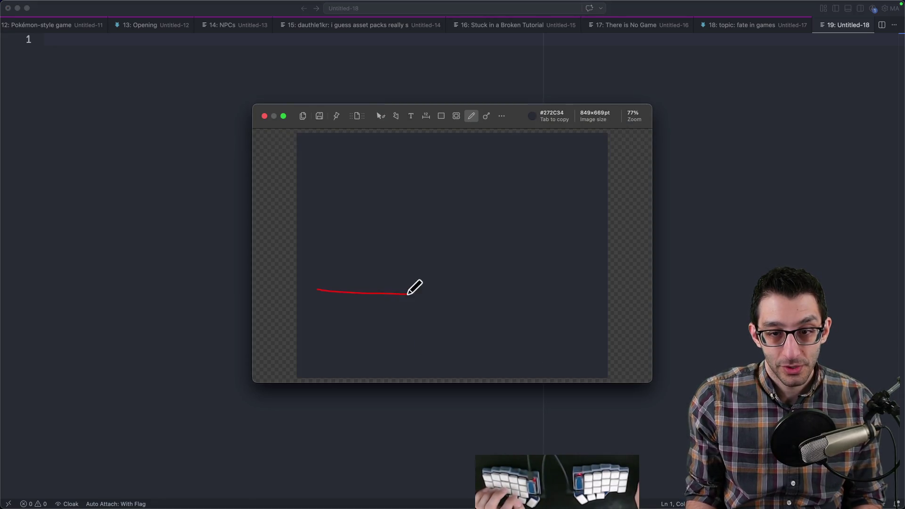
pyautogui.moveTo(427, 244); pyautogui.dragTo(466, 245)
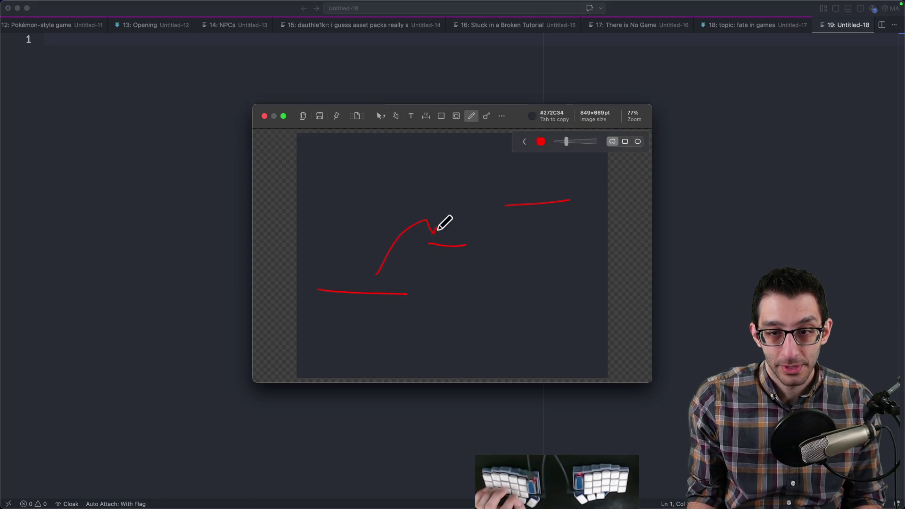
pyautogui.press('super+z')
pyautogui.press('super+z')
pyautogui.press('super+z')
pyautogui.press('super+z')
pyautogui.press('p')
pyautogui.moveTo(308, 268); pyautogui.dragTo(359, 267)
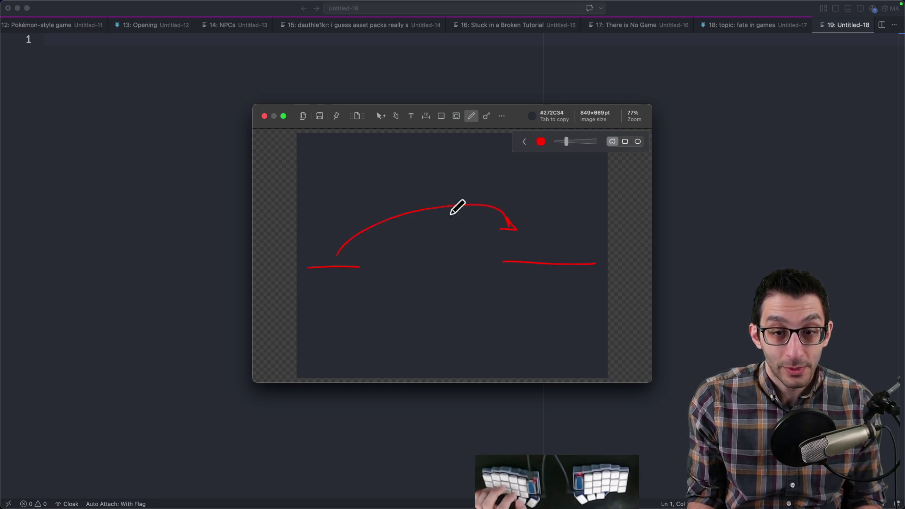
pyautogui.press('super+z')
pyautogui.press('p')
pyautogui.moveTo(341, 251); pyautogui.dragTo(404, 245)
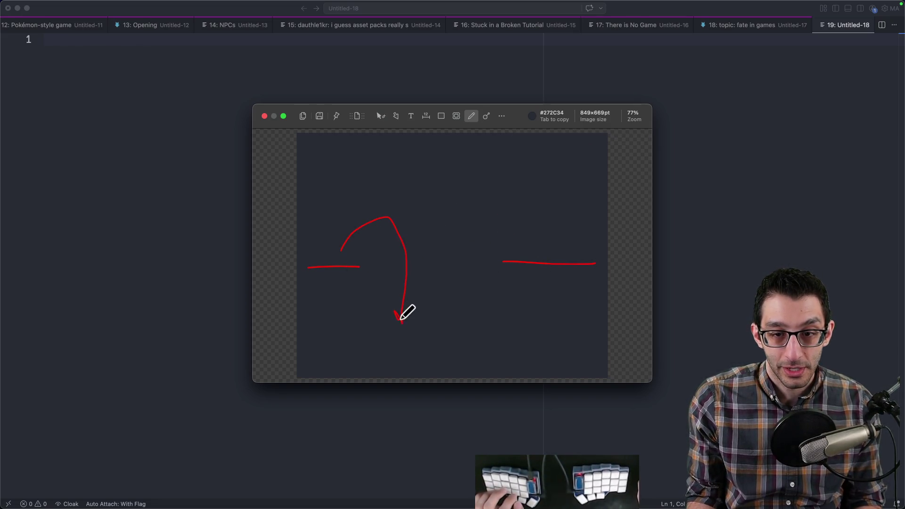
pyautogui.moveTo(400, 315); pyautogui.dragTo(404, 311)
pyautogui.moveTo(344, 339); pyautogui.dragTo(518, 338)
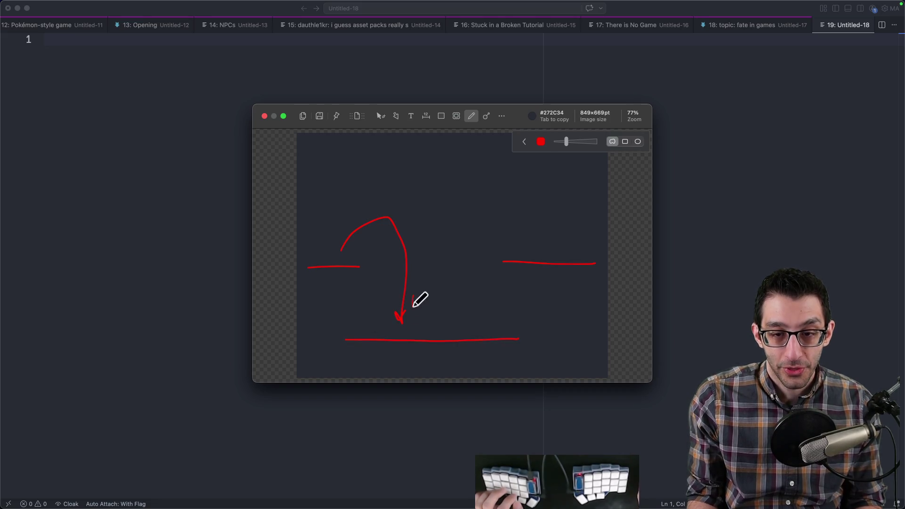
pyautogui.doubleClick(493, 122)
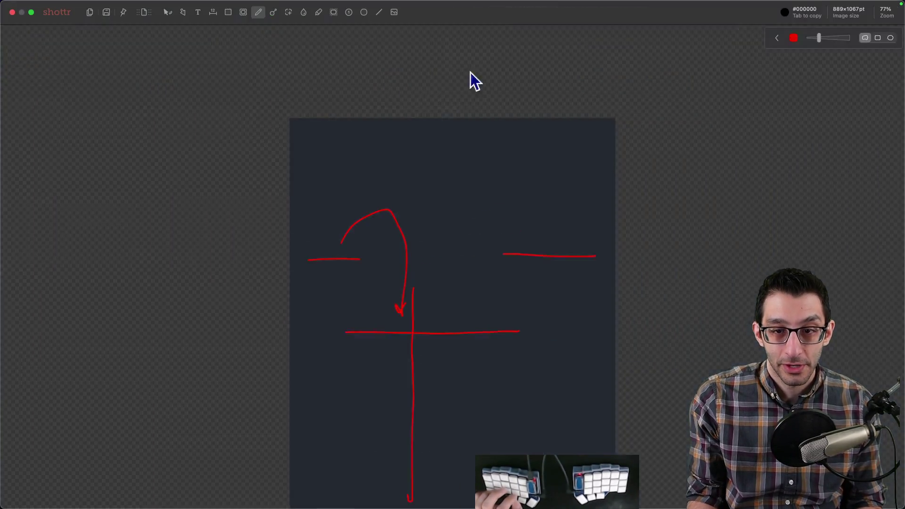
pyautogui.scroll(-3, 442, 357)
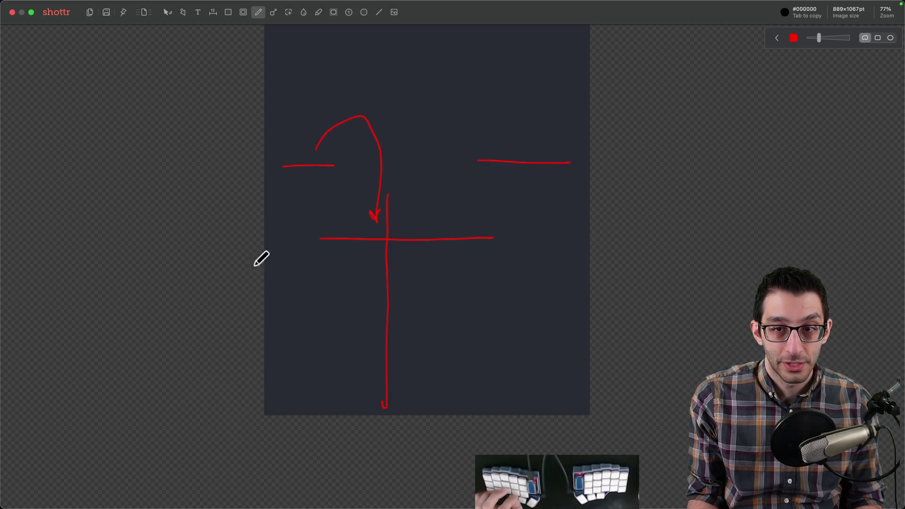
pyautogui.press('Escape')
pyautogui.press('Escape')
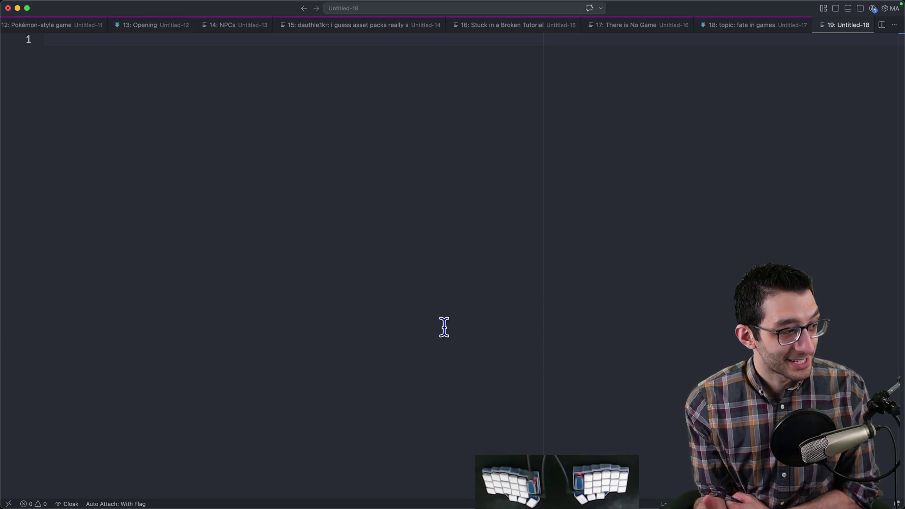
# - Switch from the empty Zed note over to the terminal's transcript tab
pyautogui.press('super+Tab')
pyautogui.press('super+2')
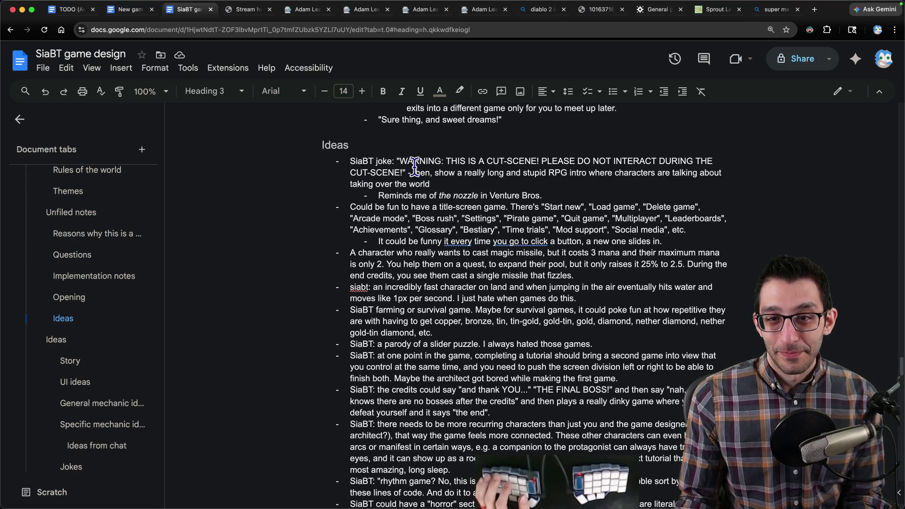
# - Move the cut-scene warning joke with its sub-bullet into Jokes and remove its 'SiaBT joke: ' prefix
pyautogui.tripleClick(431, 173)
pyautogui.moveTo(431, 173); pyautogui.dragTo(438, 197)
pyautogui.hotkey('ctrl', 'x')
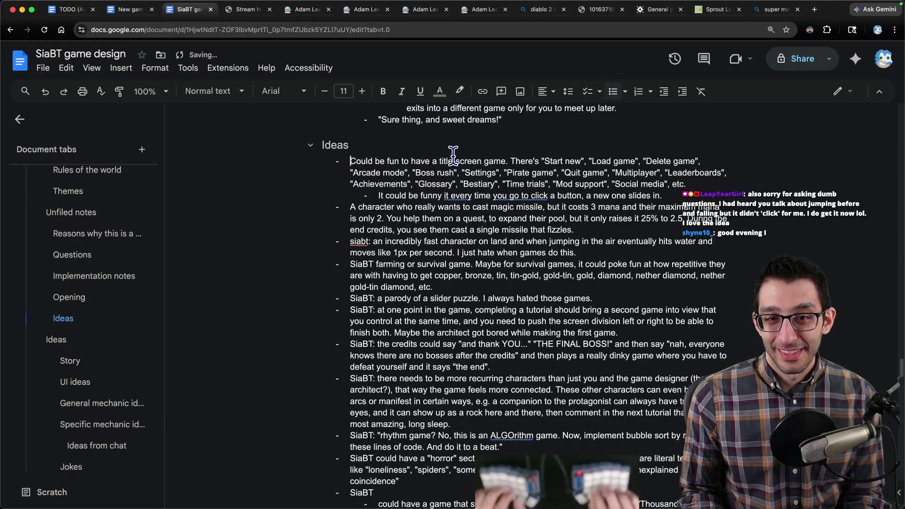
pyautogui.hotkey('ctrl', 'End')
pyautogui.hotkey('ctrl', 'v')
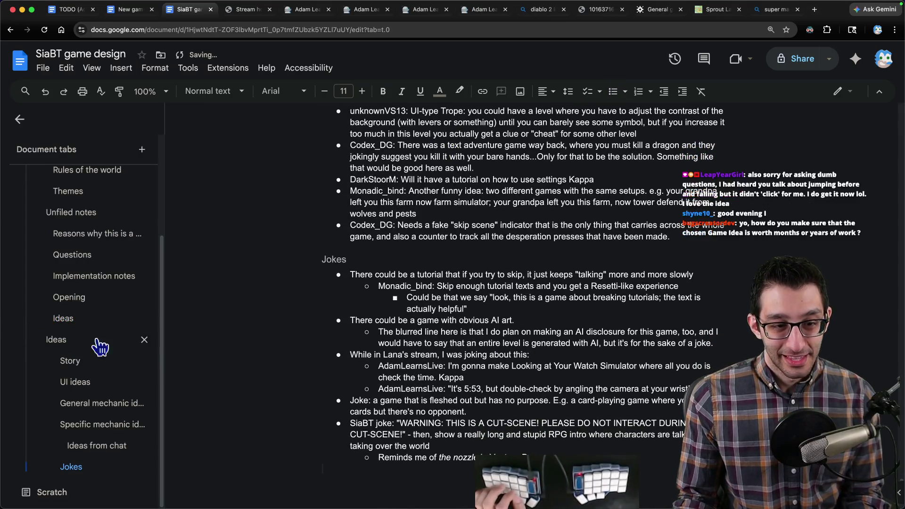
pyautogui.moveTo(350, 422); pyautogui.dragTo(396, 423)
pyautogui.press('BackSpace')
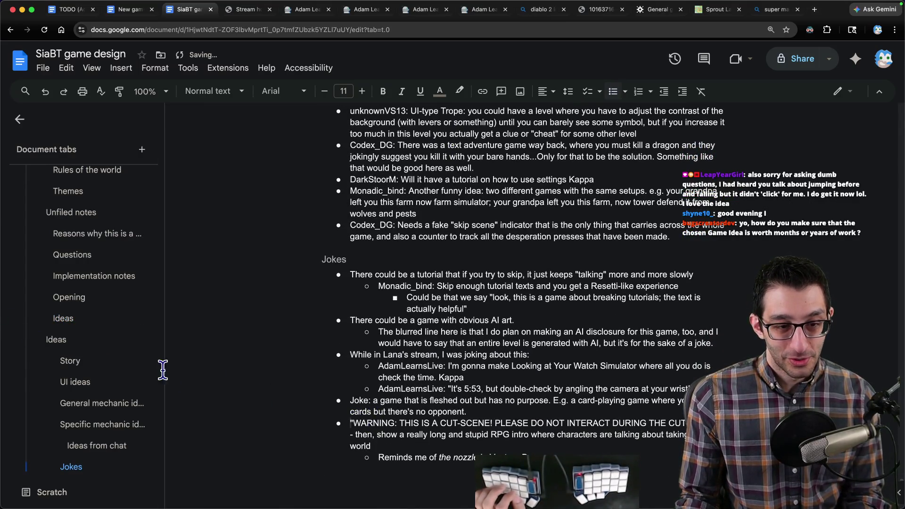
# - Move the title-screen game idea from Ideas to Specific mechanic ideas after the small spotlight bullet
pyautogui.click(63, 318)
pyautogui.tripleClick(410, 163)
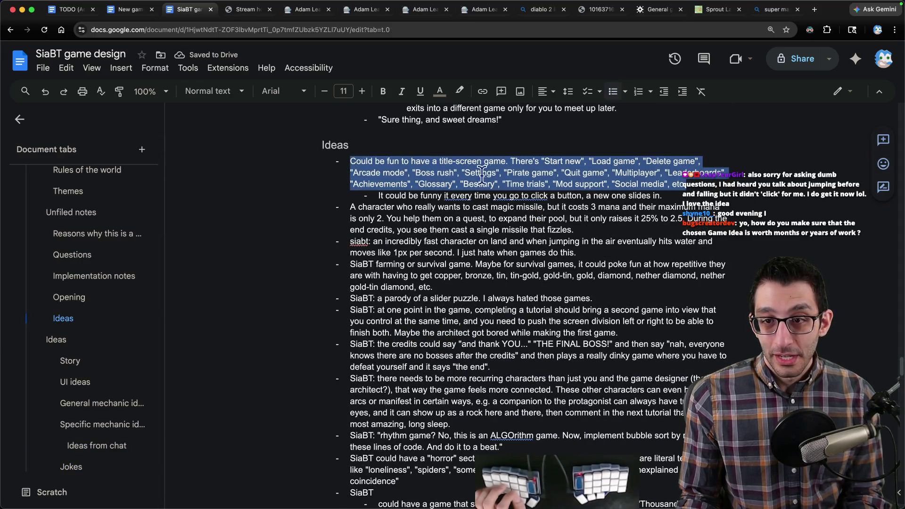
pyautogui.moveTo(510, 185); pyautogui.dragTo(513, 195)
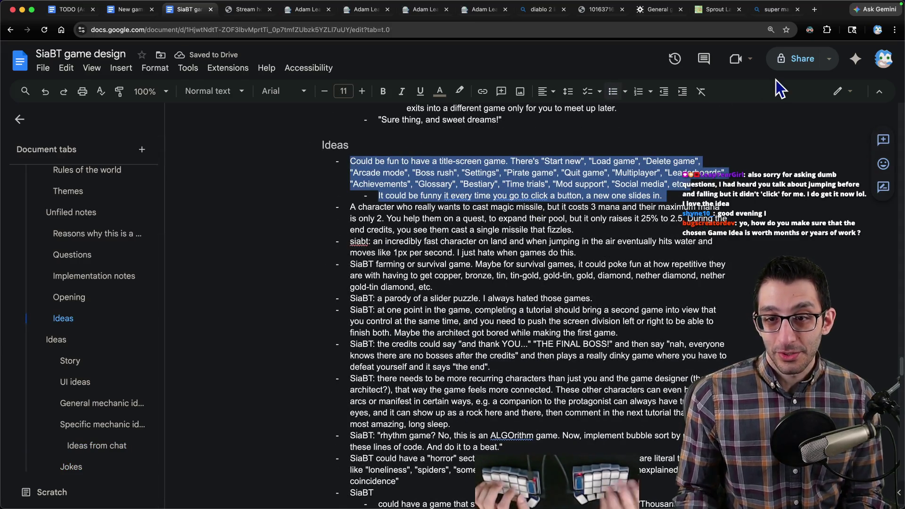
pyautogui.hotkey('ctrl', 'x')
pyautogui.click(102, 403)
pyautogui.click(455, 169)
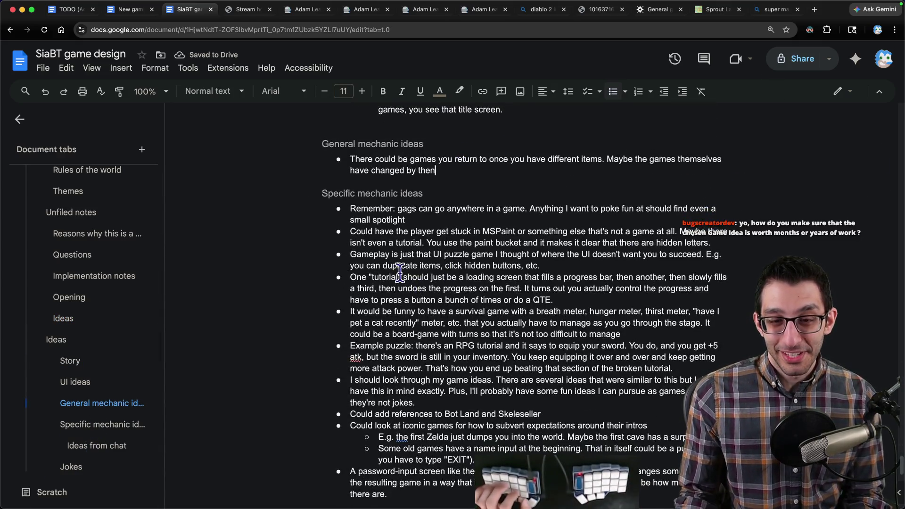
pyautogui.click(437, 221)
pyautogui.hotkey('ctrl', 'v')
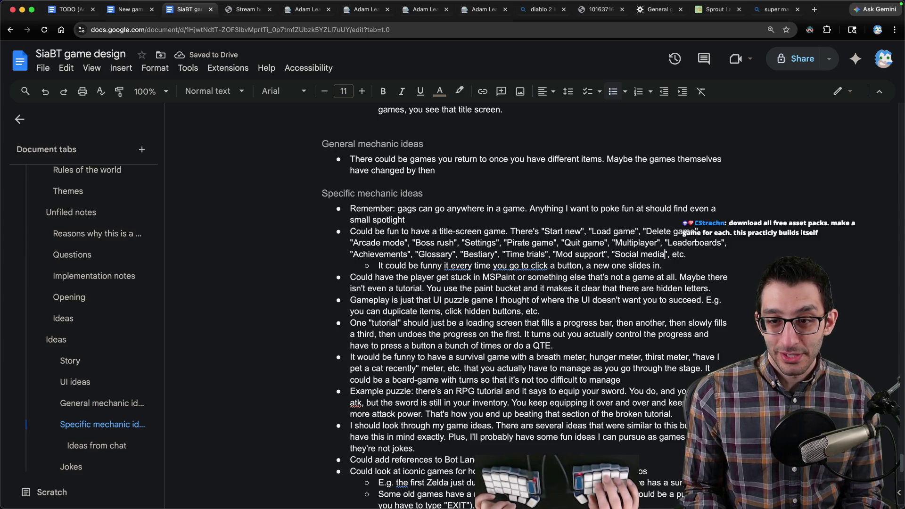
pyautogui.press('Up')
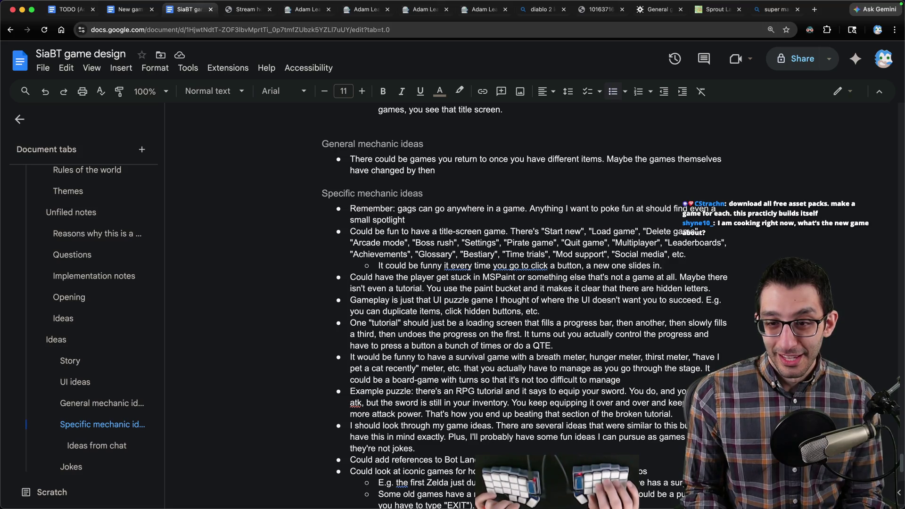
pyautogui.click(67, 319)
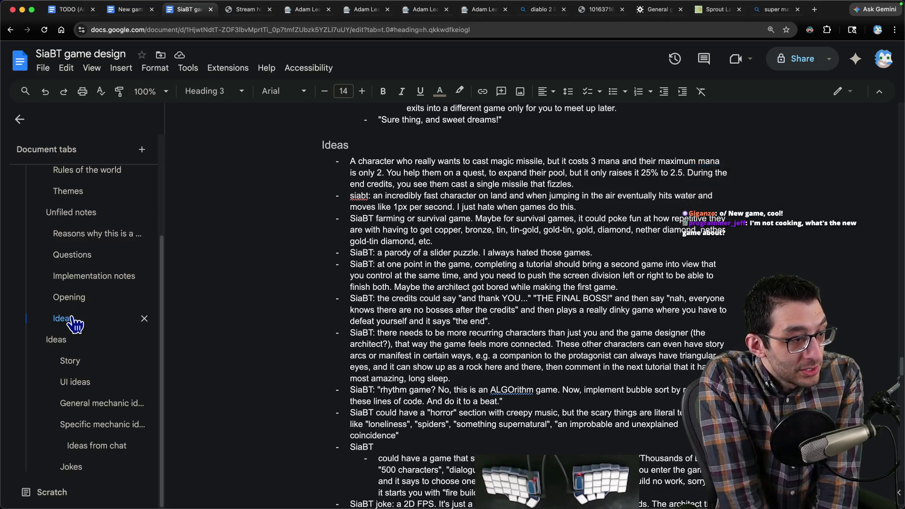
# - Write the 'golden compass for which ideas are good' note with indented steps think about it, ask people, test it
pyautogui.hotkey('alt', 'Tab')
pyautogui.write('golden compass for w')
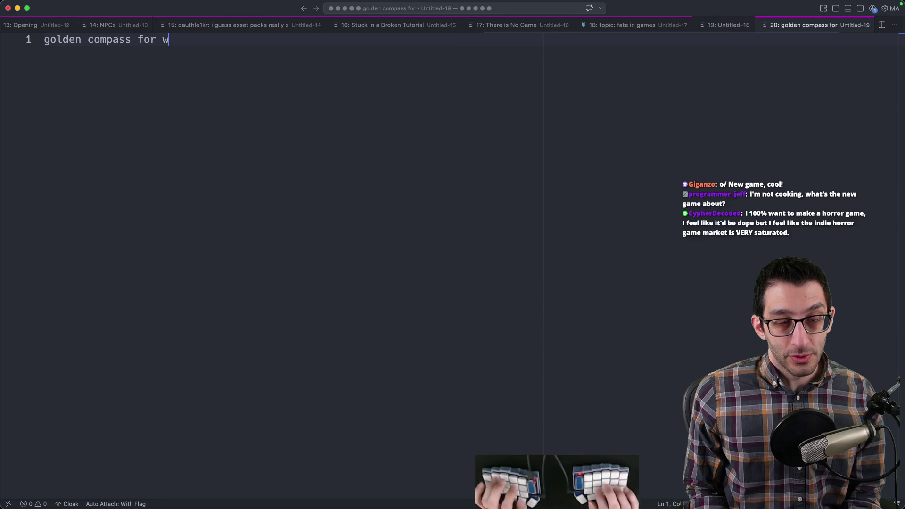
pyautogui.write('hich ideas are good')
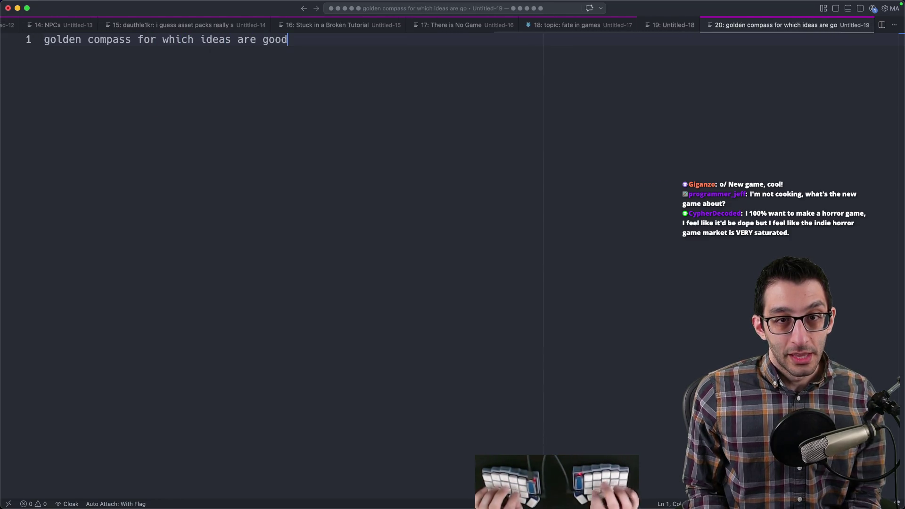
pyautogui.hotkey('shift', 'Home')
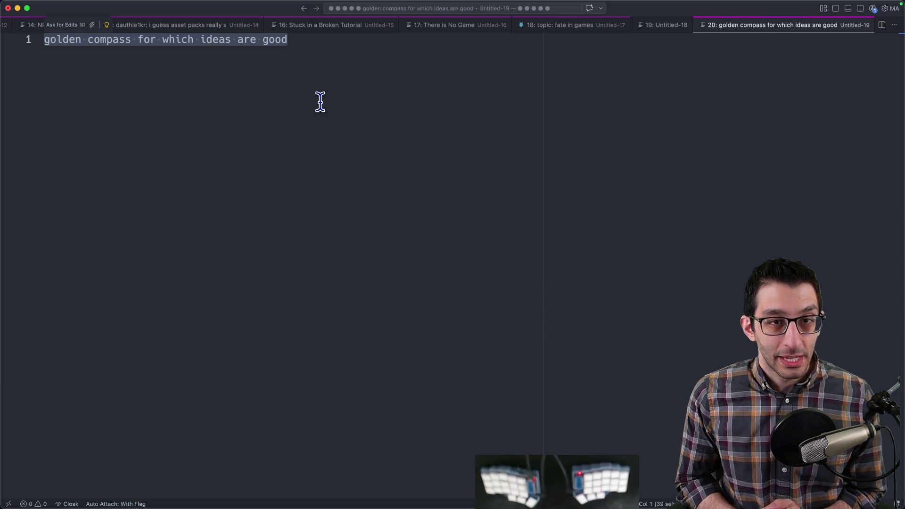
pyautogui.press('Right')
pyautogui.press('Return')
pyautogui.press('Tab')
pyautogui.write('think about it ')
pyautogui.write('  ask people')
pyautogui.press('Return')
pyautogui.write('test it')
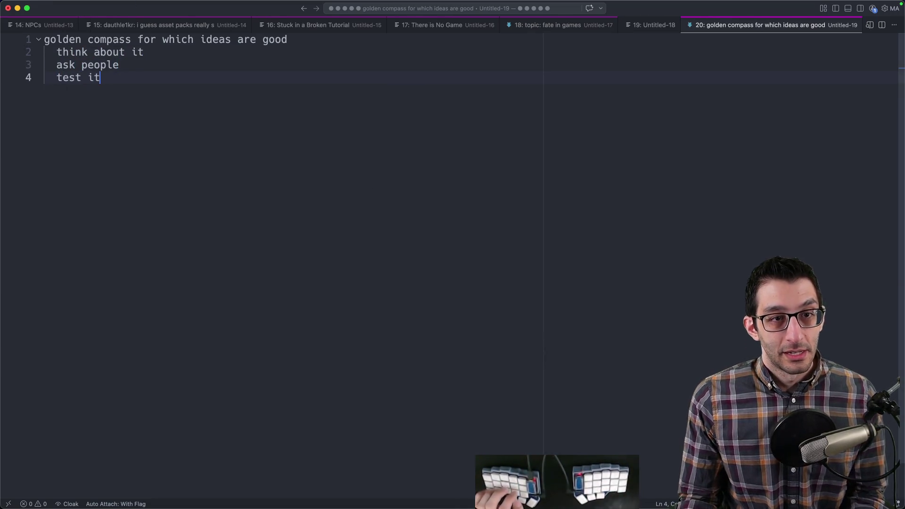
pyautogui.moveTo(101, 77); pyautogui.dragTo(53, 77)
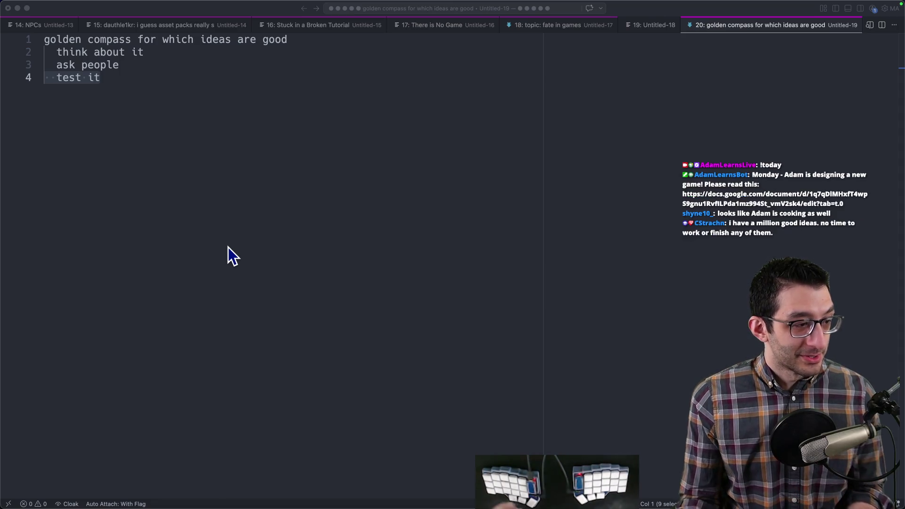
pyautogui.press('super+Tab')
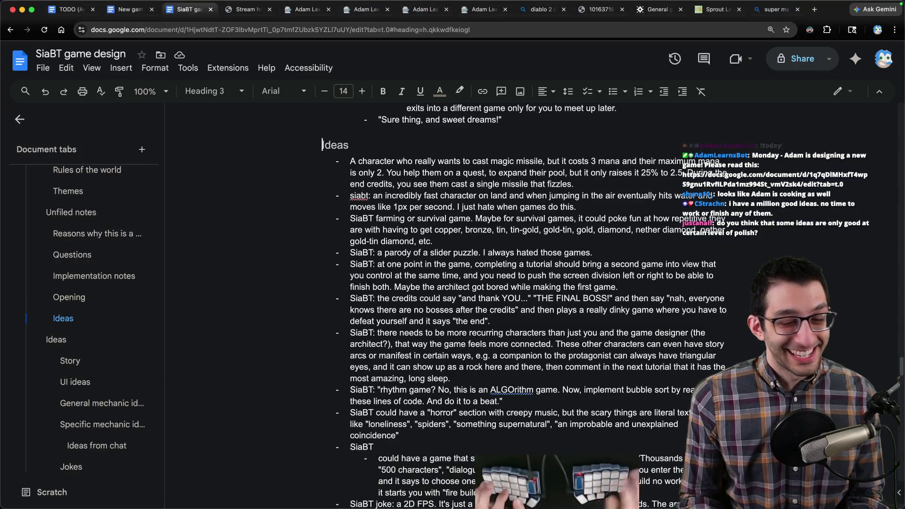
pyautogui.scroll(-10, 503, 265)
pyautogui.scroll(-10, 495, 272)
pyautogui.scroll(-10, 481, 280)
pyautogui.scroll(2, 455, 290)
pyautogui.scroll(-6, 460, 294)
pyautogui.scroll(-1, 467, 296)
pyautogui.scroll(5, 478, 296)
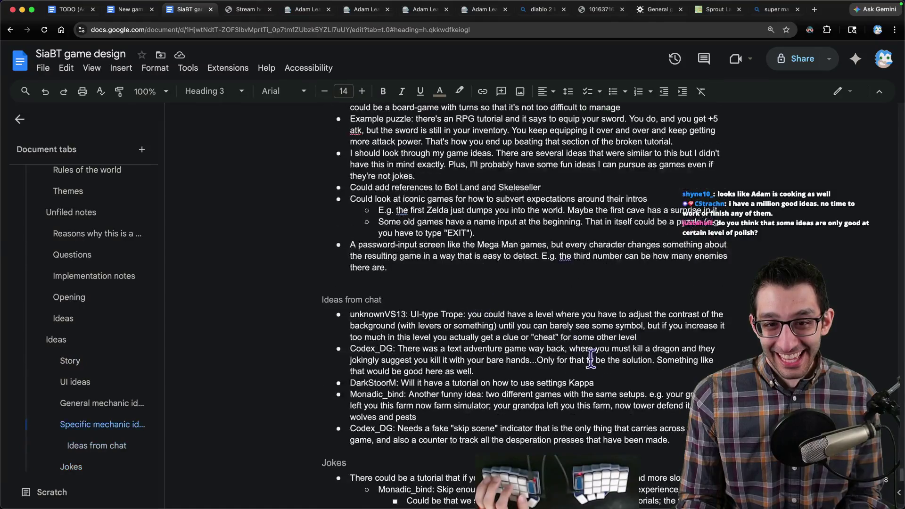
pyautogui.scroll(-2, 636, 372)
# - Add the rock-sim and idle-progress chat suggestion as a bullet under Ideas from chat, clearing empty bullets
pyautogui.press('Left')
pyautogui.press('Return')
pyautogui.press('super+v')
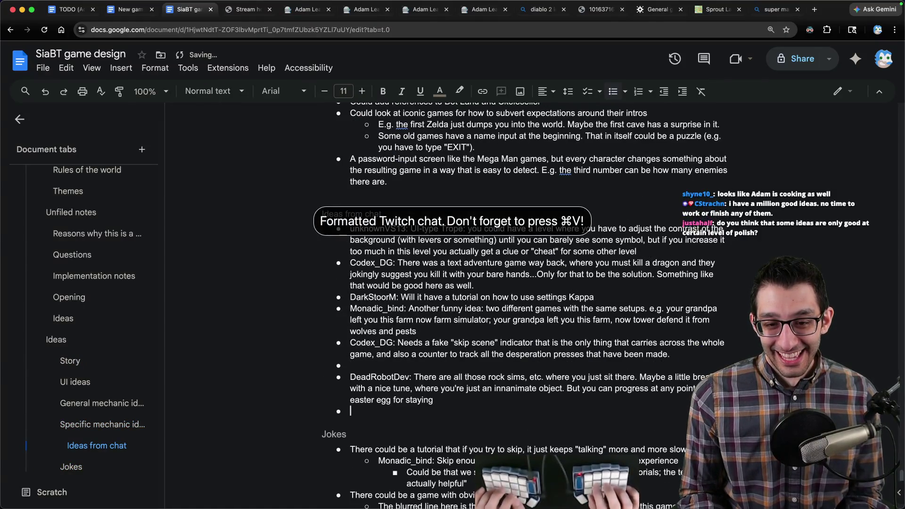
pyautogui.press('BackSpace')
pyautogui.press('End')
pyautogui.press('Delete')
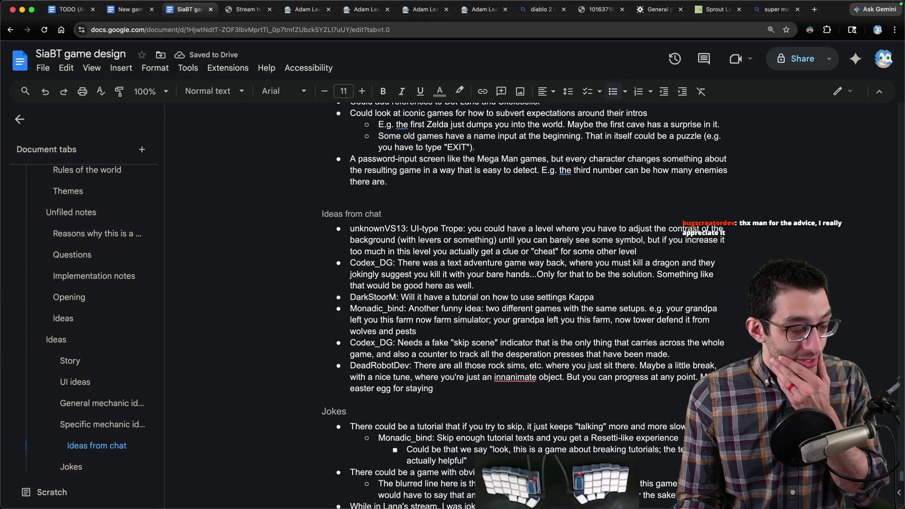
pyautogui.press('super+Tab')
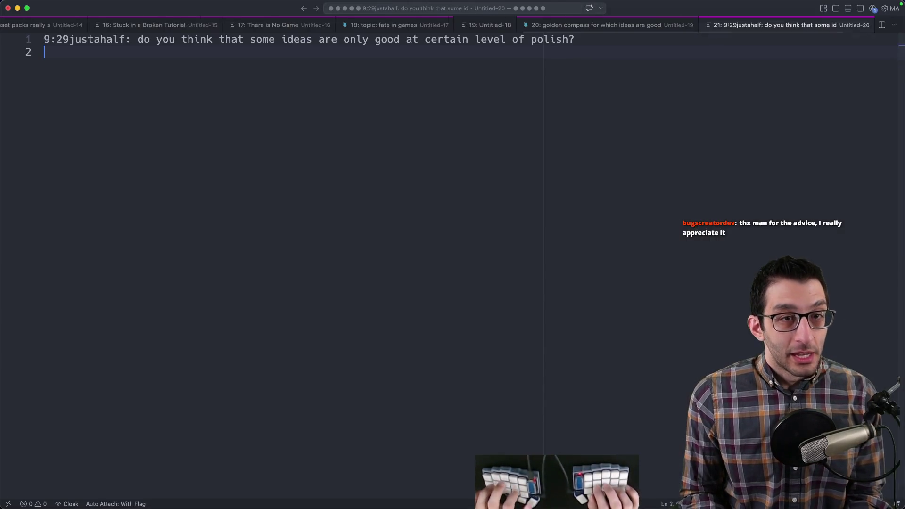
pyautogui.press('super+Tab')
# - Search 'geometry wars' in a new tab and show the Bing image results
pyautogui.press('super+t')
pyautogui.write('geome')
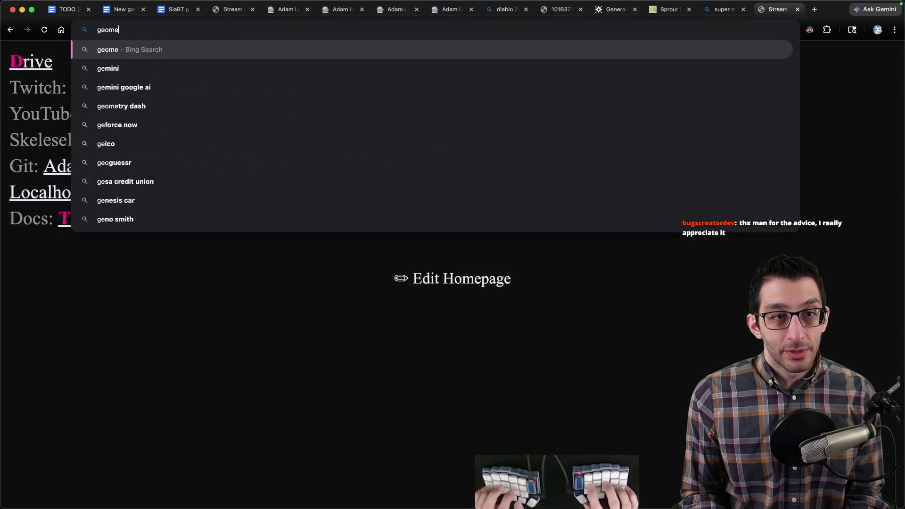
pyautogui.write('try wars')
pyautogui.press('Return')
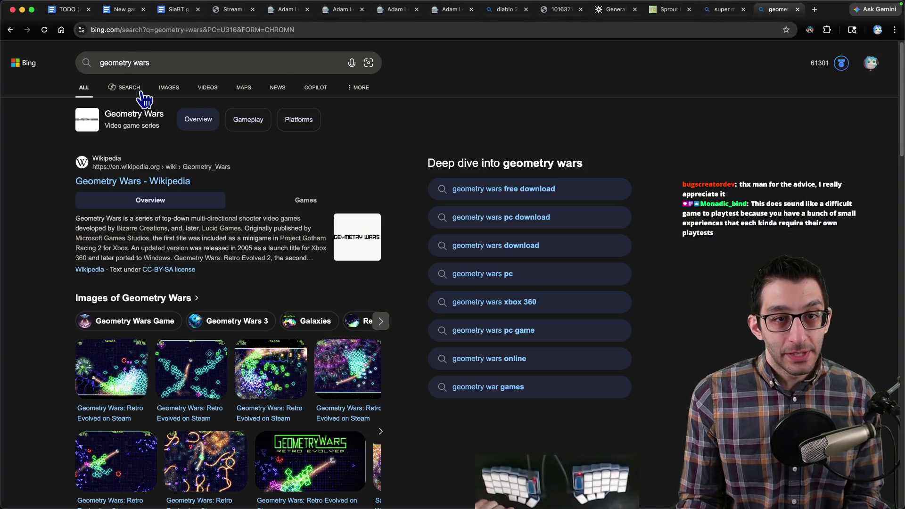
pyautogui.click(174, 90)
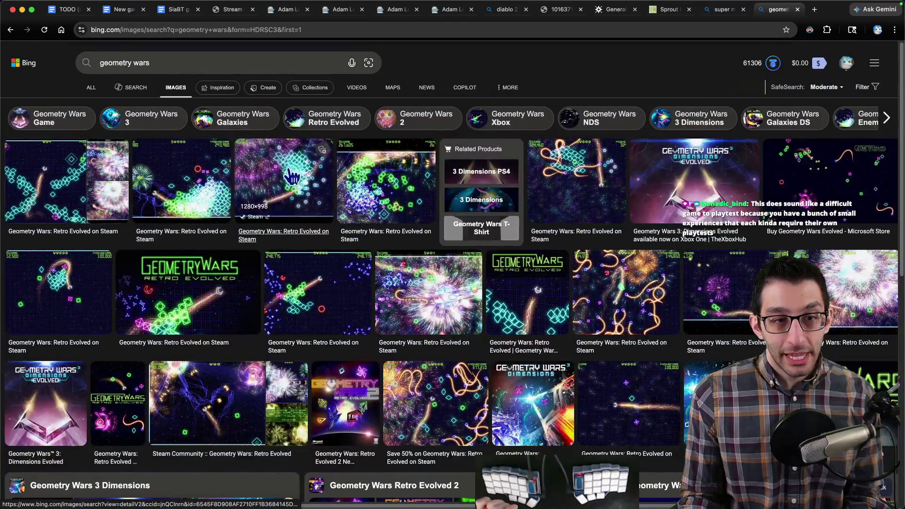
# - Enlarge the Retro Evolved and orange-loop gameplay screenshots, then return to the design document
pyautogui.click(274, 182)
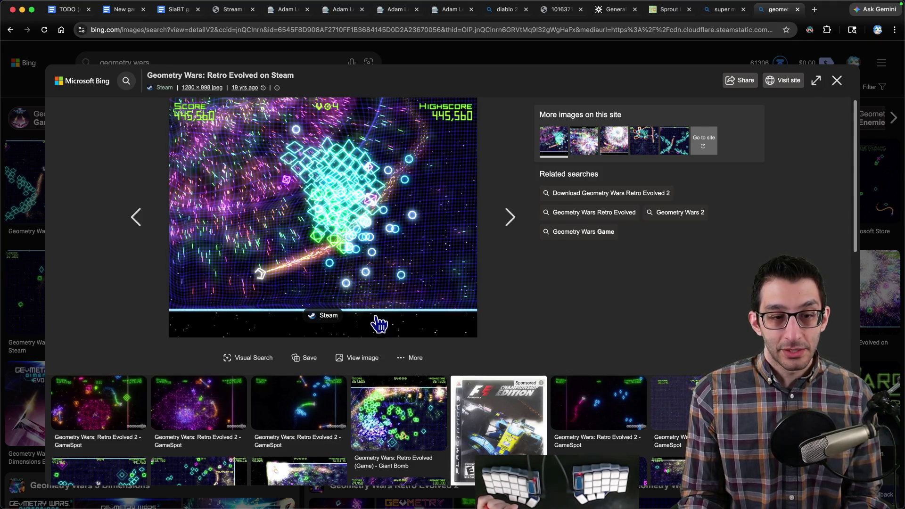
pyautogui.press('Escape')
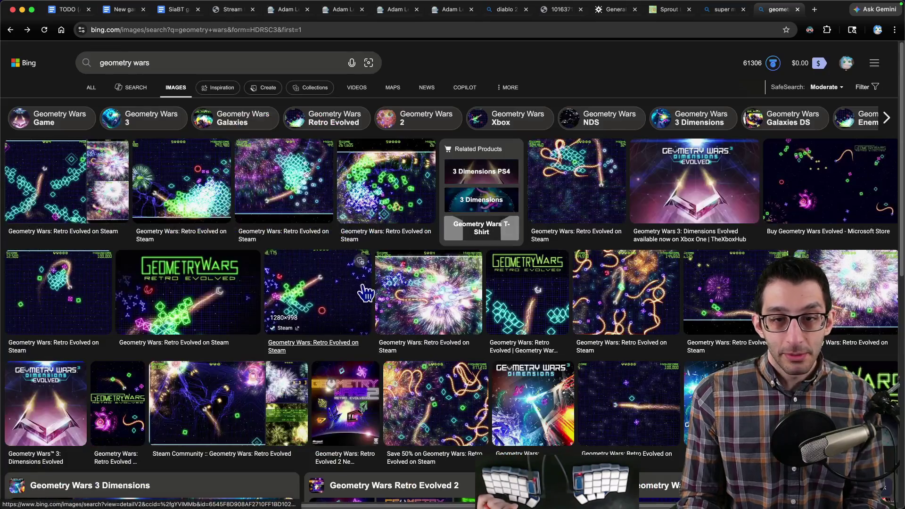
pyautogui.click(559, 192)
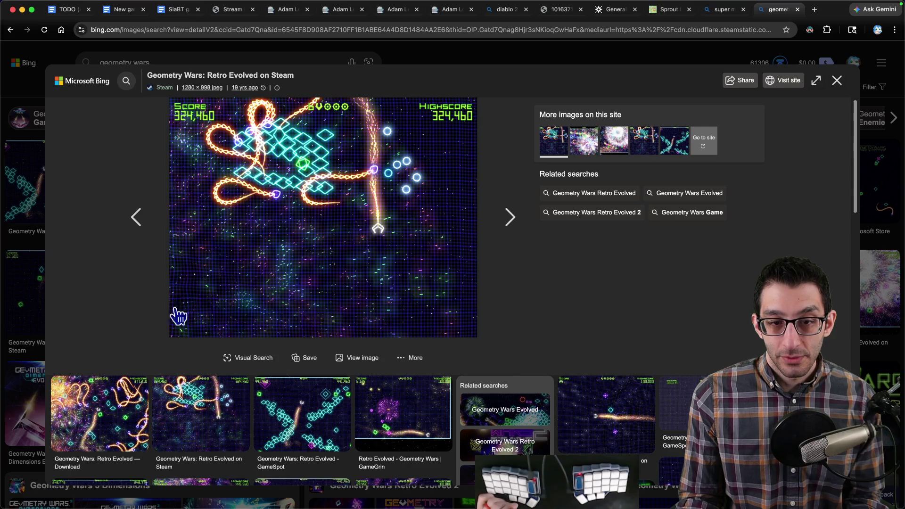
pyautogui.press('Escape')
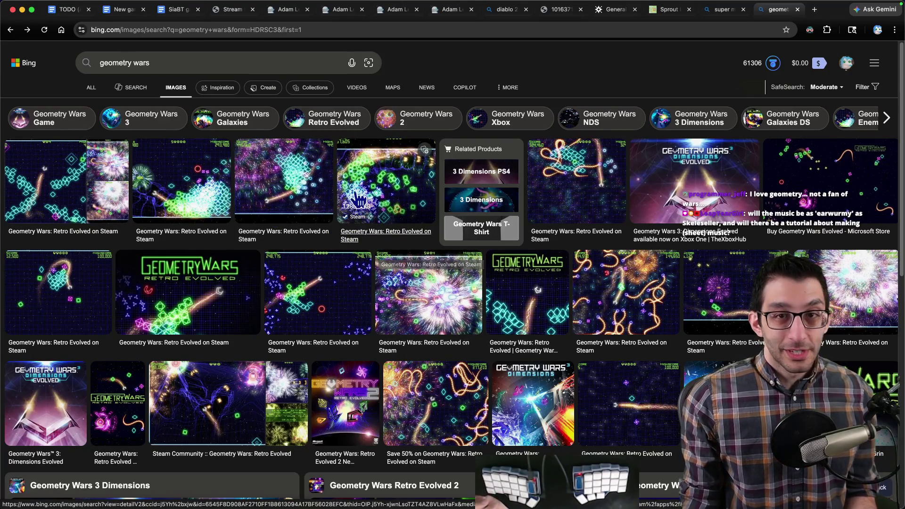
pyautogui.click(124, 11)
# - Write a Zed note headed 'music:' saying the real world in the game has only piano music
pyautogui.hotkey('ctrl', 'Tab')
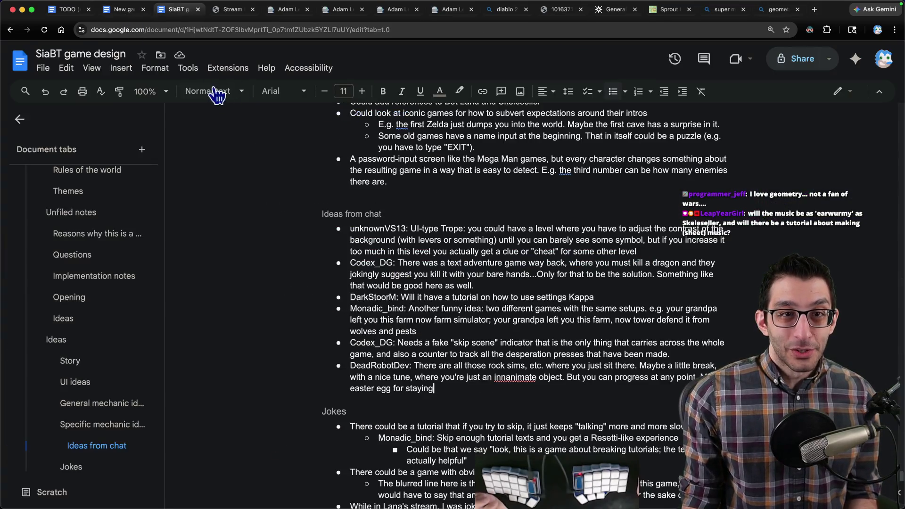
pyautogui.press('super+Tab')
pyautogui.write('music:')
pyautogui.press('Return')
pyautogui.press('Tab')
pyautogui.write('real world (in the ga')
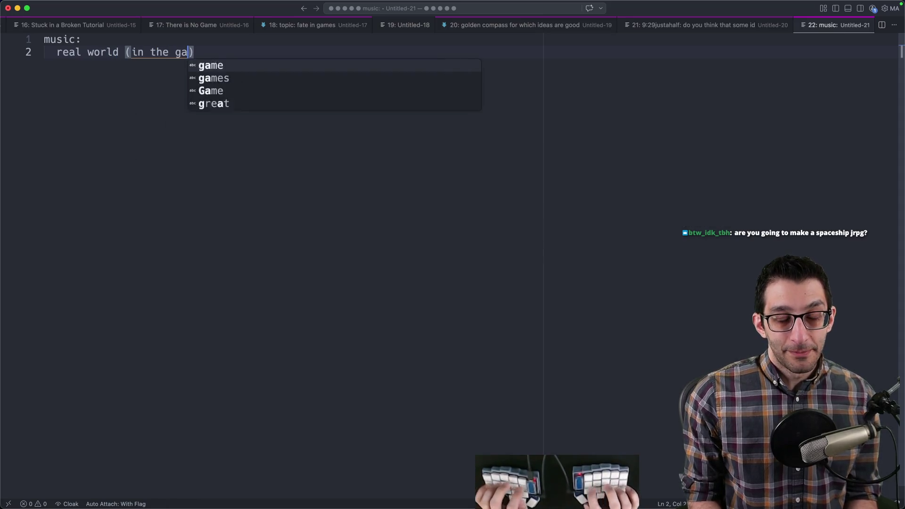
pyautogui.write('me) will have only piano music')
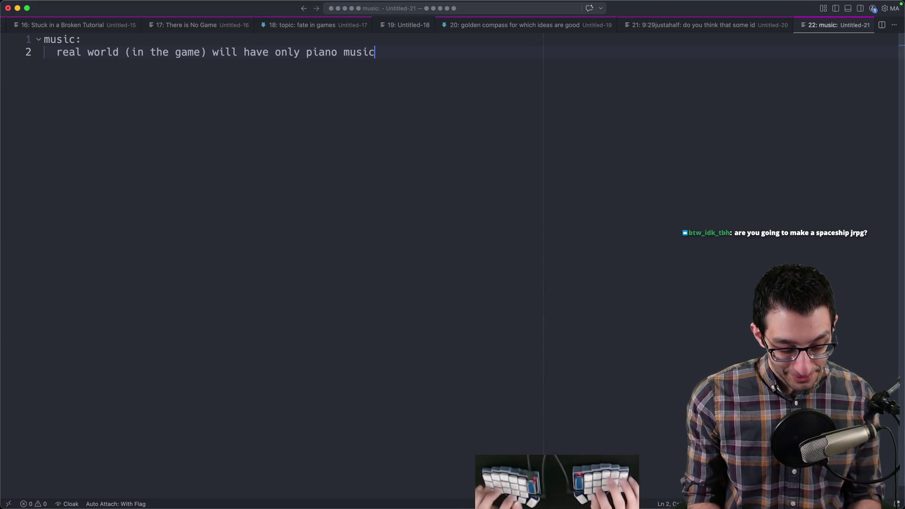
pyautogui.press('super+Tab')
pyautogui.scroll(-1, 236, 309)
# - Add a Music ideas heading above UI ideas with a bullet giving each architect a spirit instrument, The Architect's all-piano
pyautogui.click(119, 362)
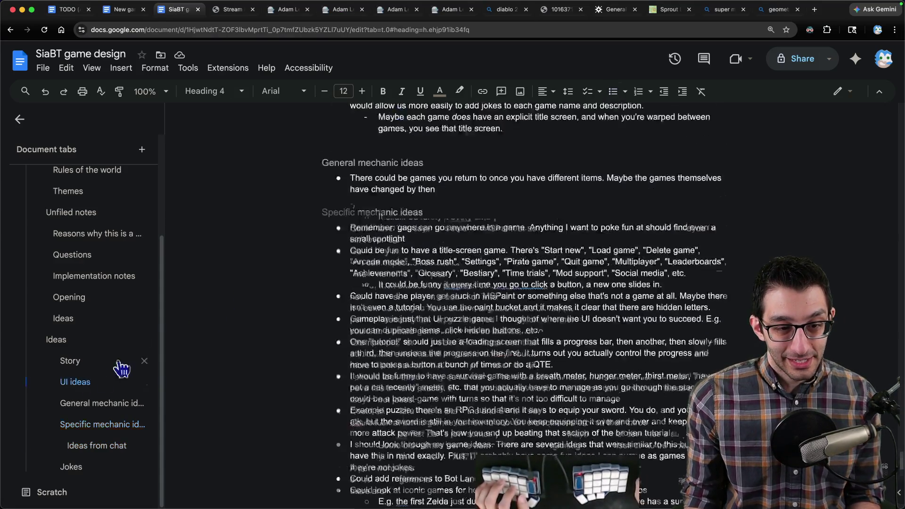
pyautogui.press('Return')
pyautogui.press('Up')
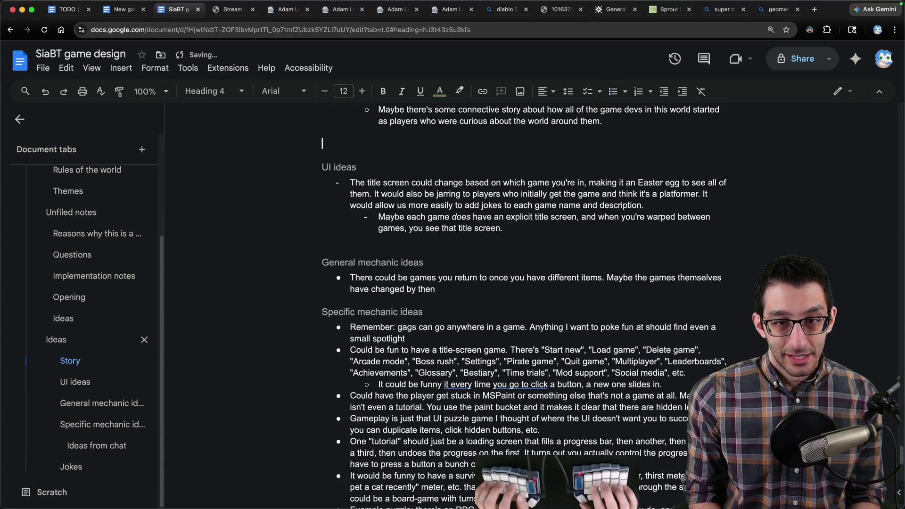
pyautogui.write('deas')
pyautogui.press('Return')
pyautogui.write('Wha')
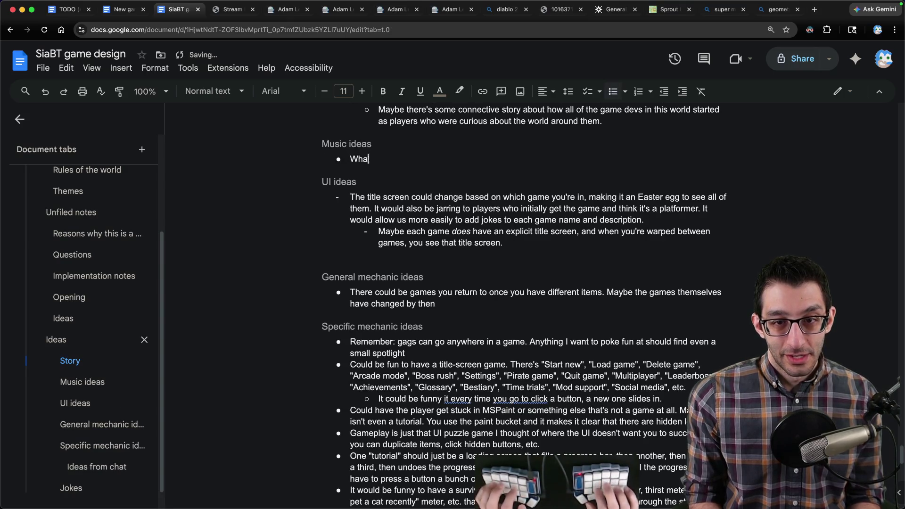
pyautogui.write('t if each architect had their own instrument')
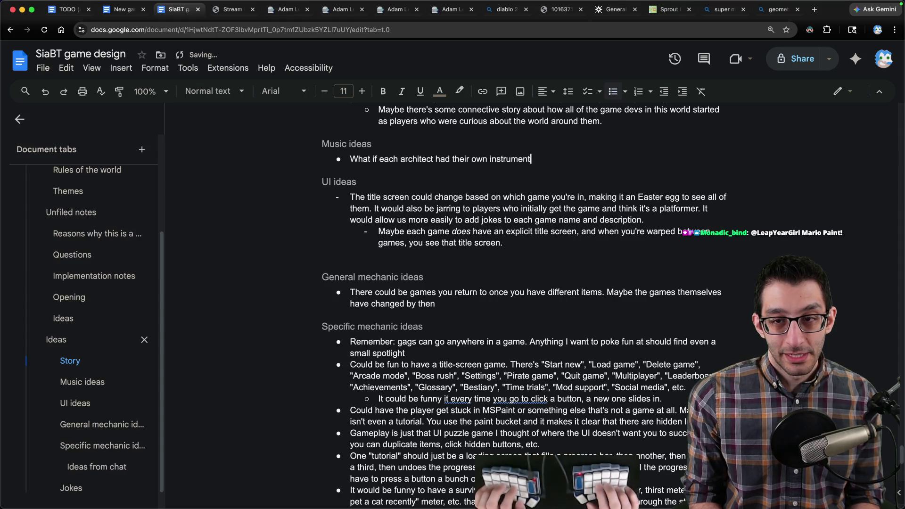
pyautogui.press('BackSpace')
pyautogui.press('BackSpace')
pyautogui.press('BackSpace')
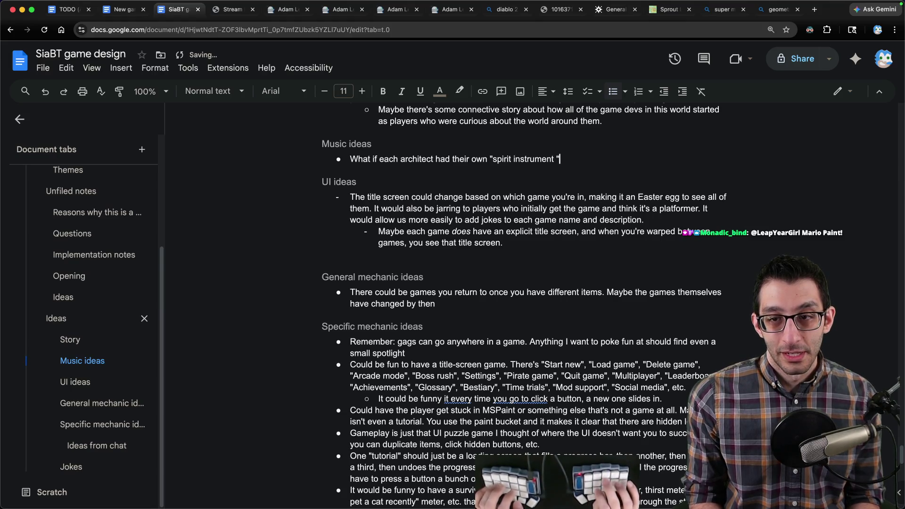
pyautogui.write("it's only The Architect who")
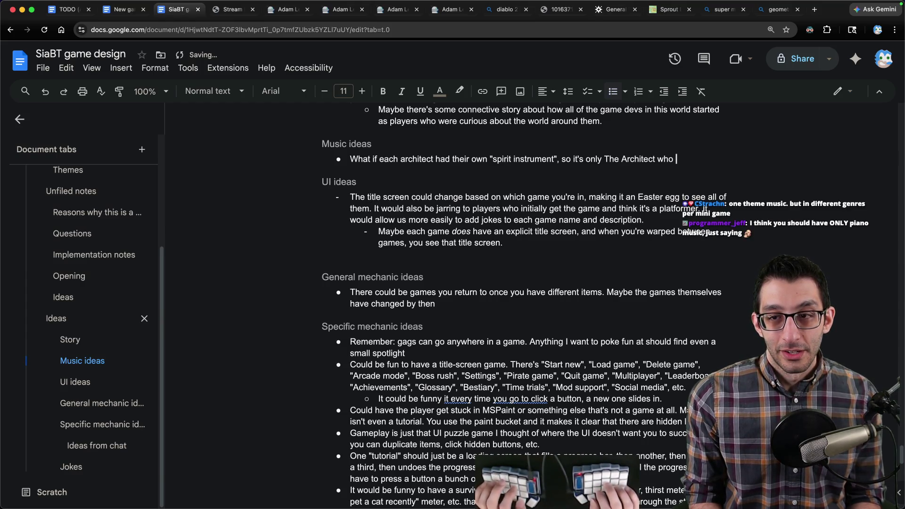
pyautogui.write(' has p')
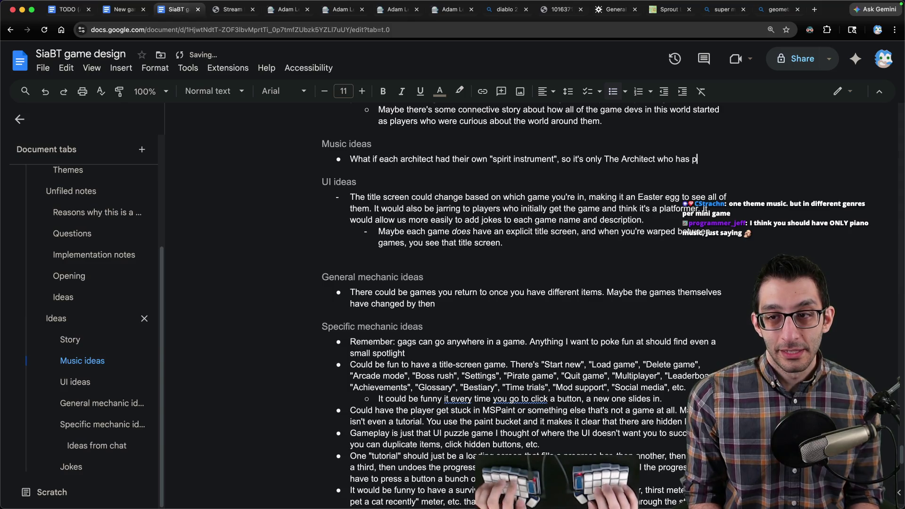
pyautogui.press('BackSpace')
pyautogui.write('an all-piano s')
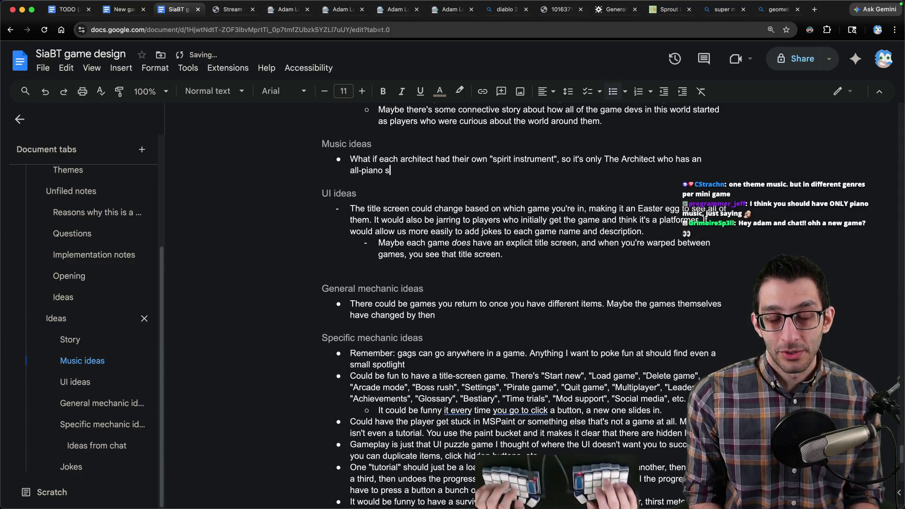
pyautogui.write('oundtrack')
pyautogui.scroll(-2, 463, 343)
pyautogui.scroll(-5, 464, 343)
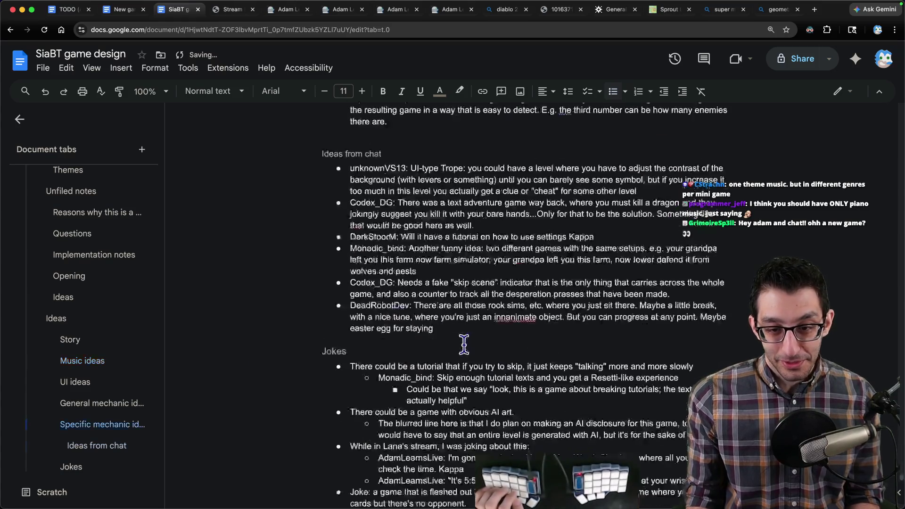
pyautogui.scroll(-5, 463, 343)
# - Start a new top-level bullet at the end of Jokes below the Venture Bros. note
pyautogui.click(555, 449)
pyautogui.press('Down')
pyautogui.press('Return')
pyautogui.hotkey('shift', 'Tab')
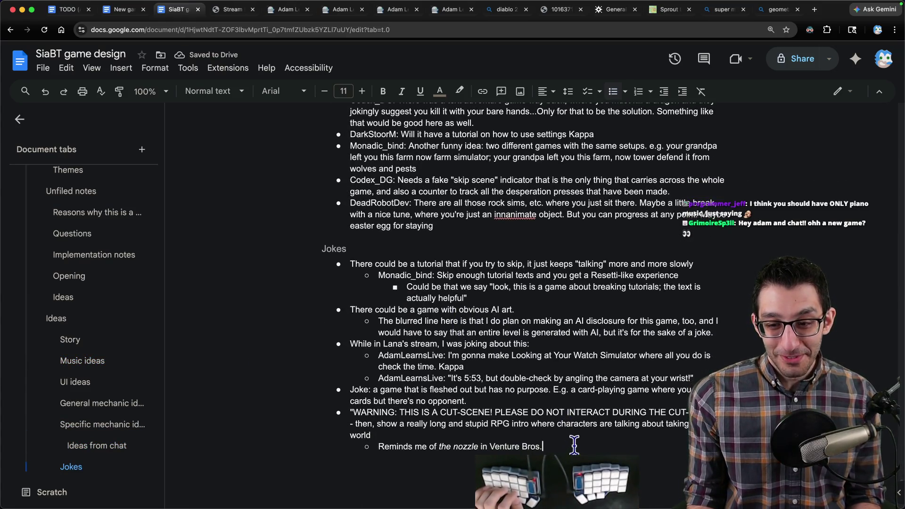
pyautogui.write('"The Architect" has some')
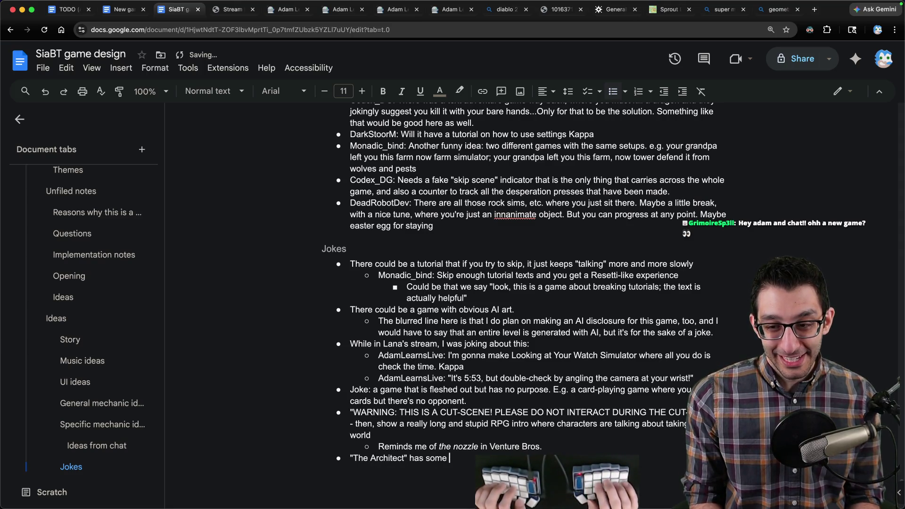
pyautogui.write('very co')
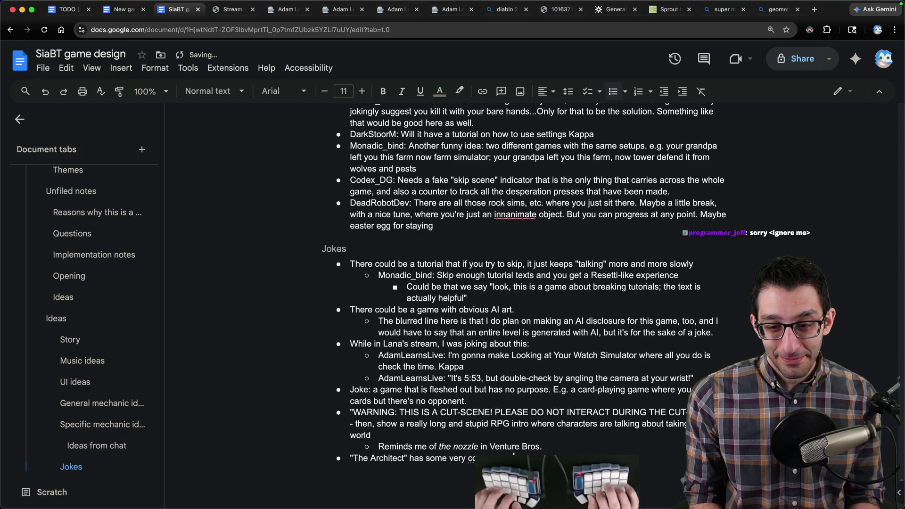
pyautogui.write('ol')
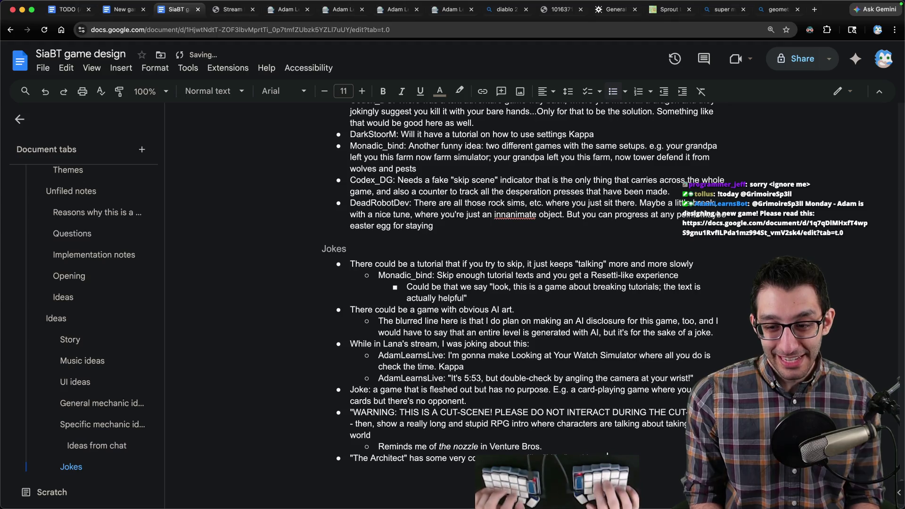
pyautogui.write(' ide')
pyautogui.write('w')
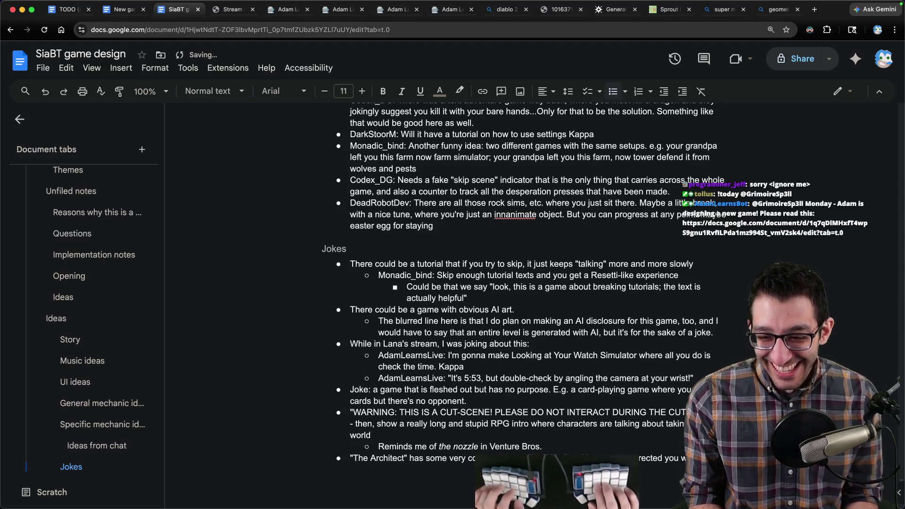
pyautogui.write(' referred to them as "The Architec')
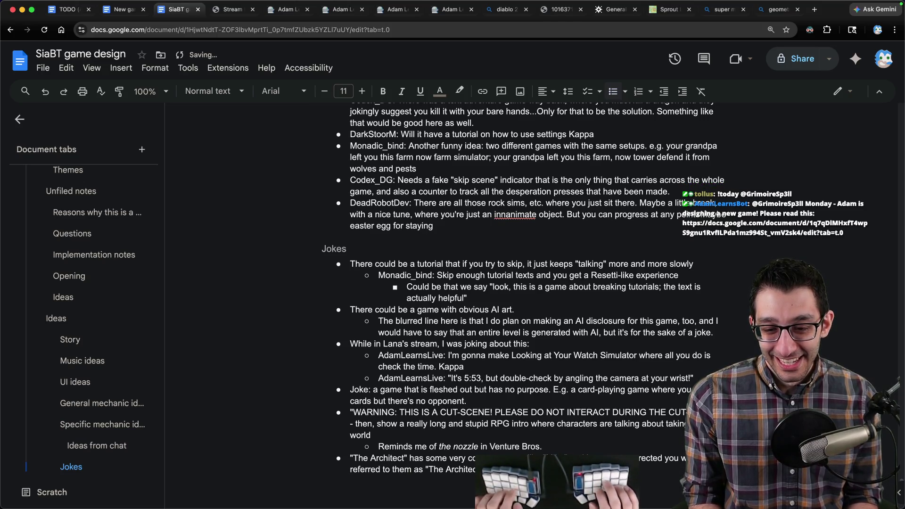
pyautogui.scroll(3, 557, 382)
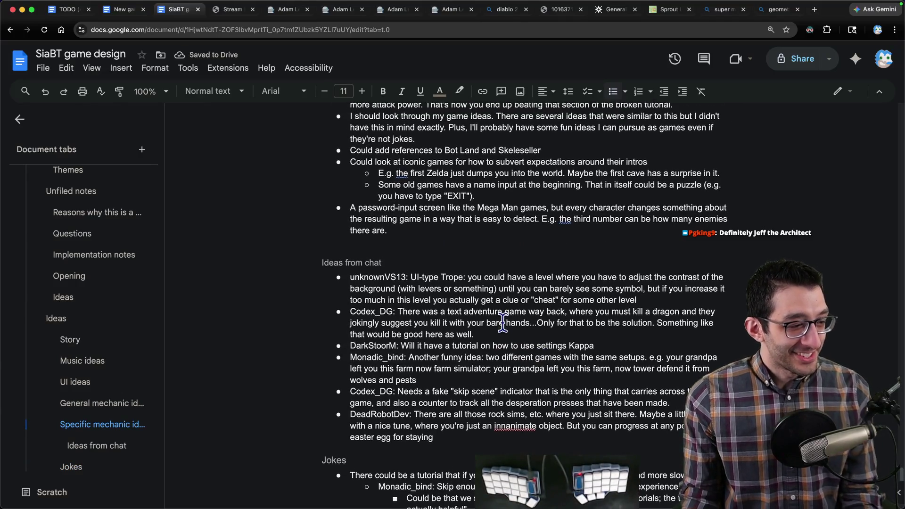
pyautogui.scroll(-2, 502, 322)
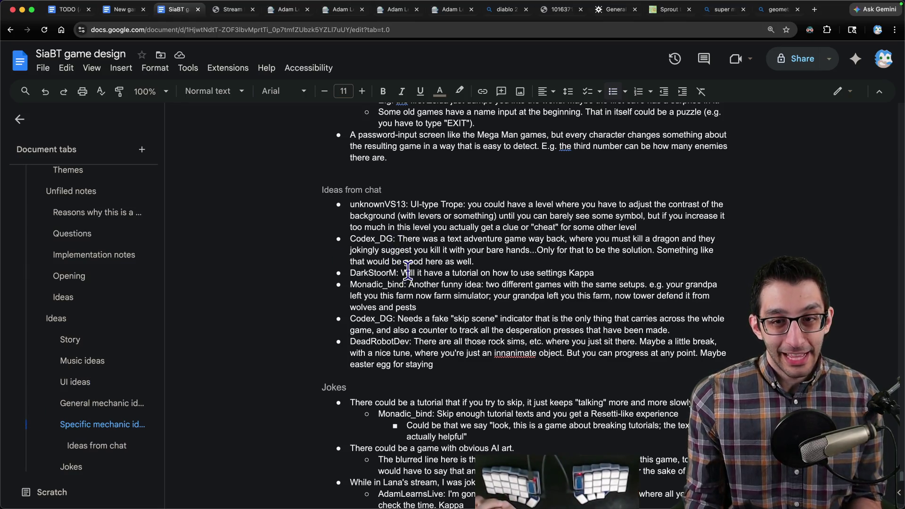
pyautogui.scroll(3, 404, 262)
pyautogui.scroll(5, 404, 275)
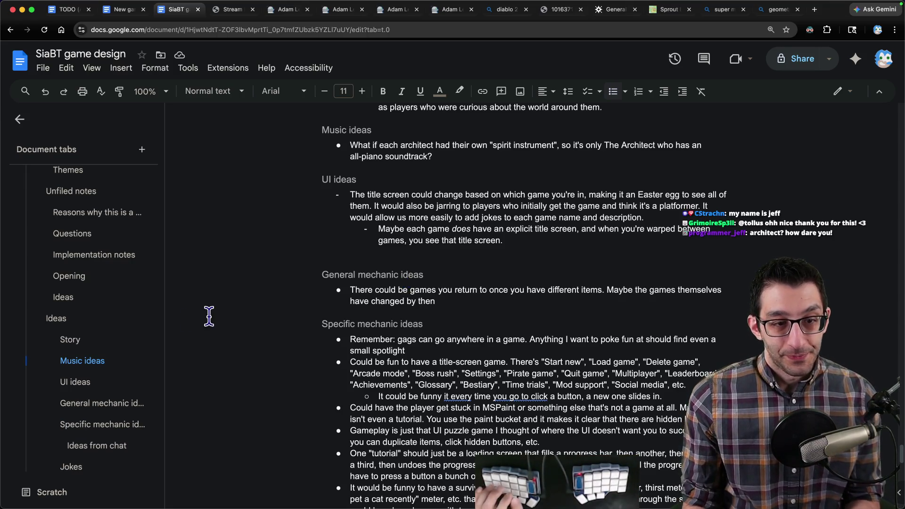
# - Review the magic-missile character idea in Ideas, highlighting its opening and the fizzling-missile sentence
pyautogui.click(135, 298)
pyautogui.tripleClick(469, 172)
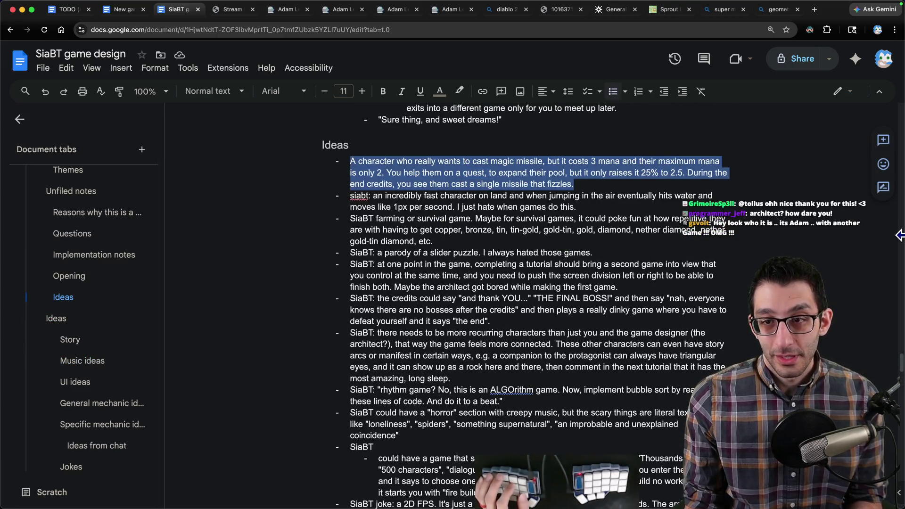
pyautogui.moveTo(350, 161); pyautogui.dragTo(543, 161)
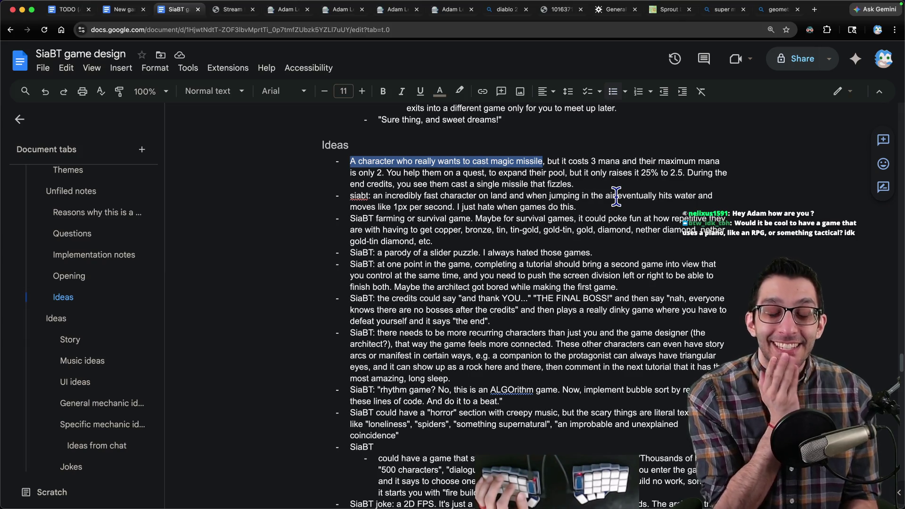
pyautogui.tripleClick(573, 184)
pyautogui.click(370, 161)
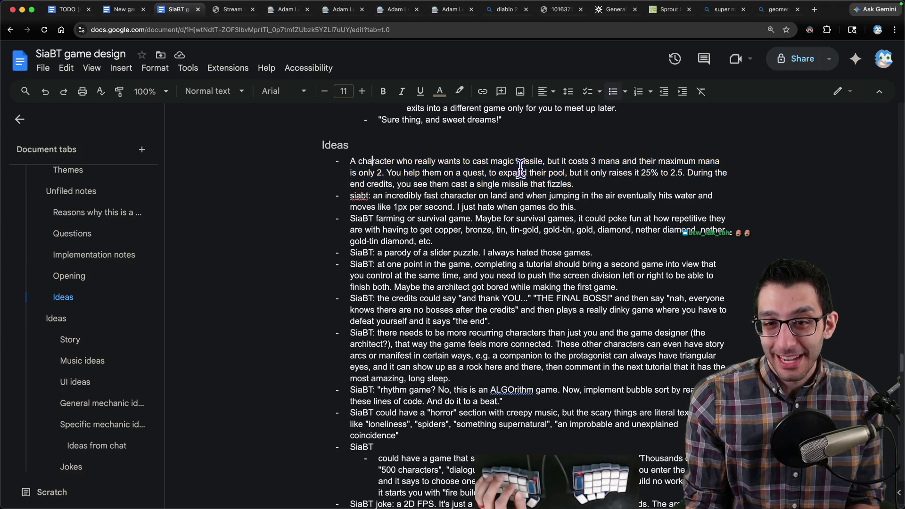
pyautogui.moveTo(360, 161)
pyautogui.mouseDown()
pyautogui.moveTo(623, 161)
pyautogui.moveTo(380, 173)
pyautogui.moveTo(681, 174)
pyautogui.mouseUp()
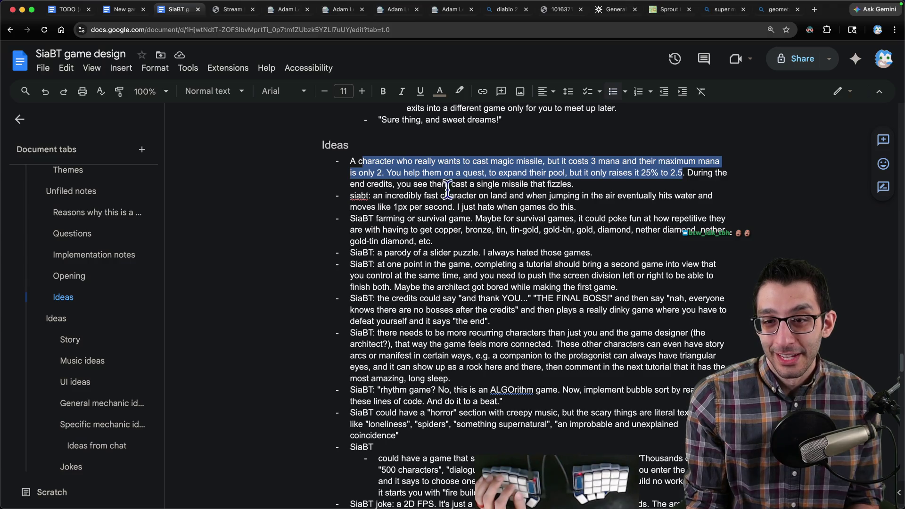
pyautogui.moveTo(349, 184); pyautogui.dragTo(584, 182)
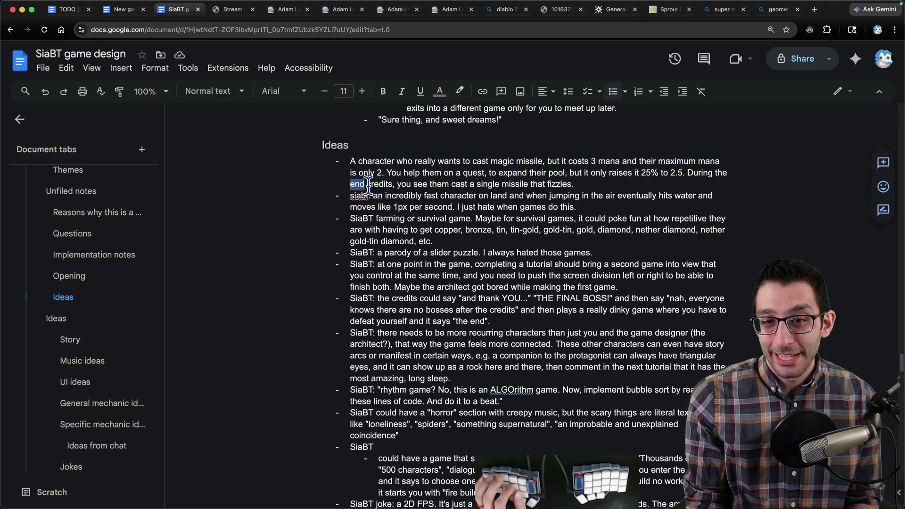
# - Cut the magic-missile paragraph from Ideas and paste it at the end of the Jokes list
pyautogui.tripleClick(585, 182)
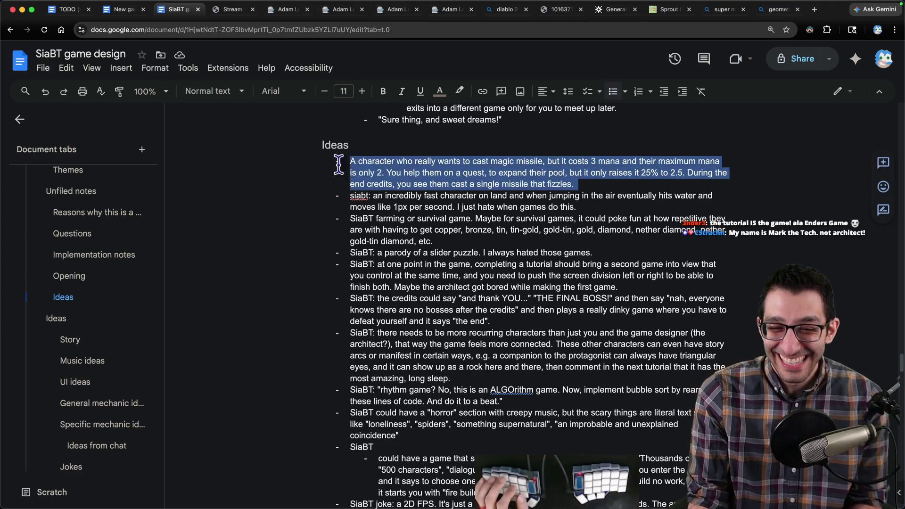
pyautogui.hotkey('ctrl', 'x')
pyautogui.hotkey('ctrl', 'End')
pyautogui.hotkey('ctrl', 'v')
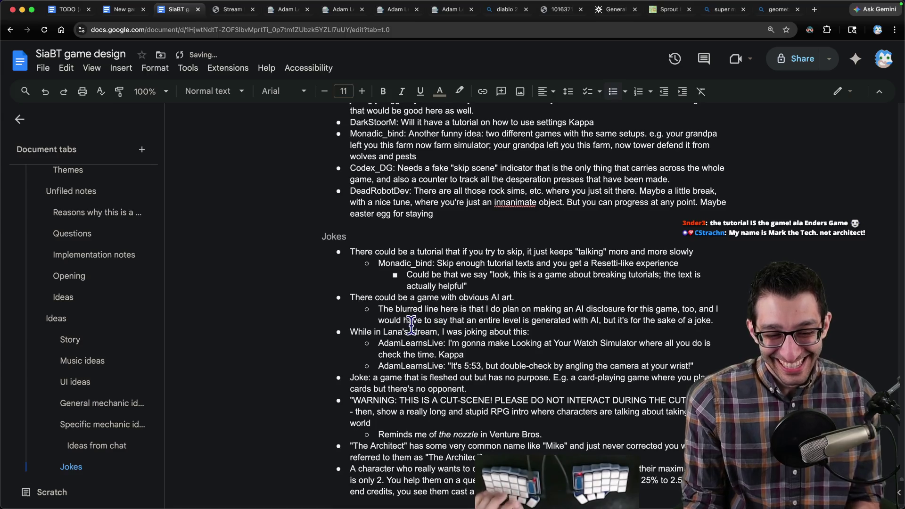
pyautogui.scroll(5, 414, 322)
pyautogui.scroll(5, 413, 321)
pyautogui.press('super+t')
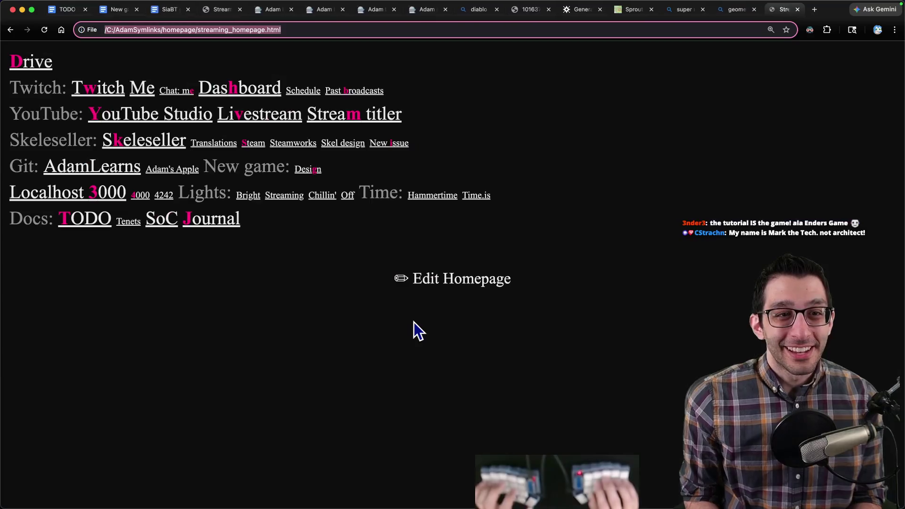
pyautogui.write('super mario rpg')
# - Check Bing image results for Super Mario RPG fireworks end credits, close them and return to the TODO document
pyautogui.press('Return')
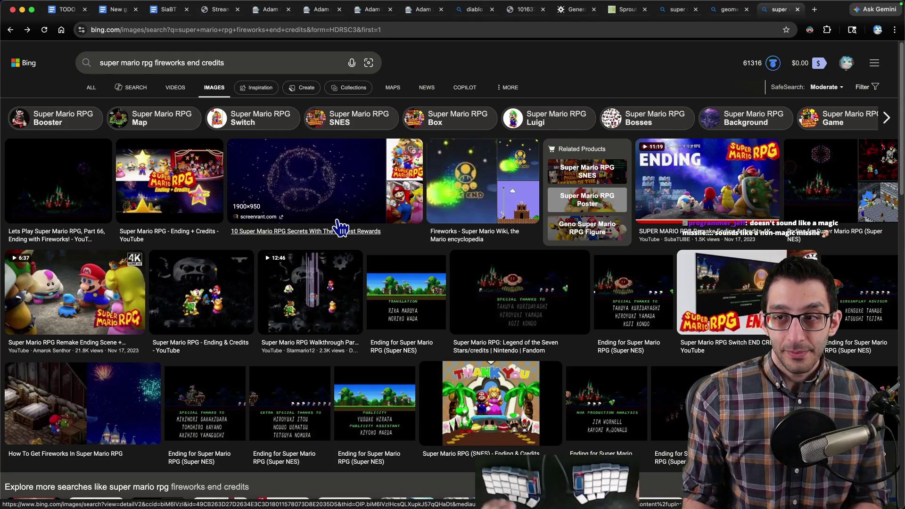
pyautogui.press('super+w')
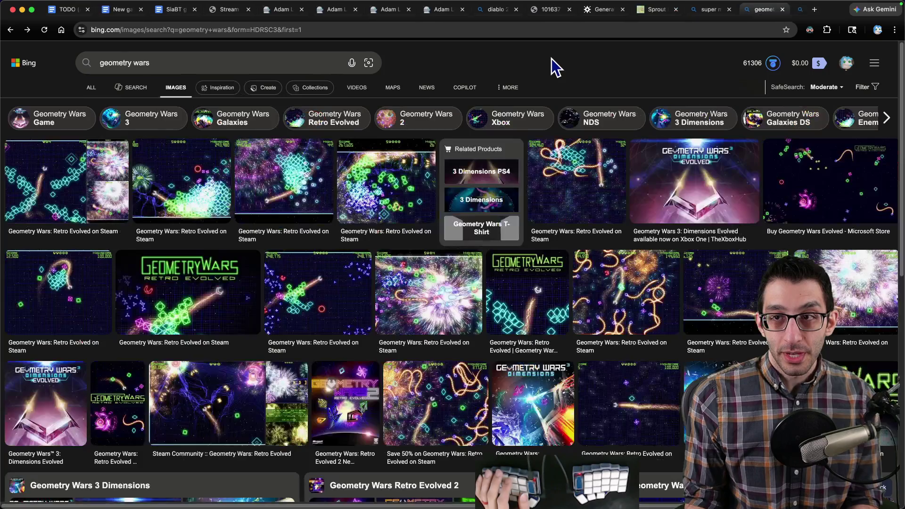
pyautogui.press('super+1')
pyautogui.doubleClick(564, 189)
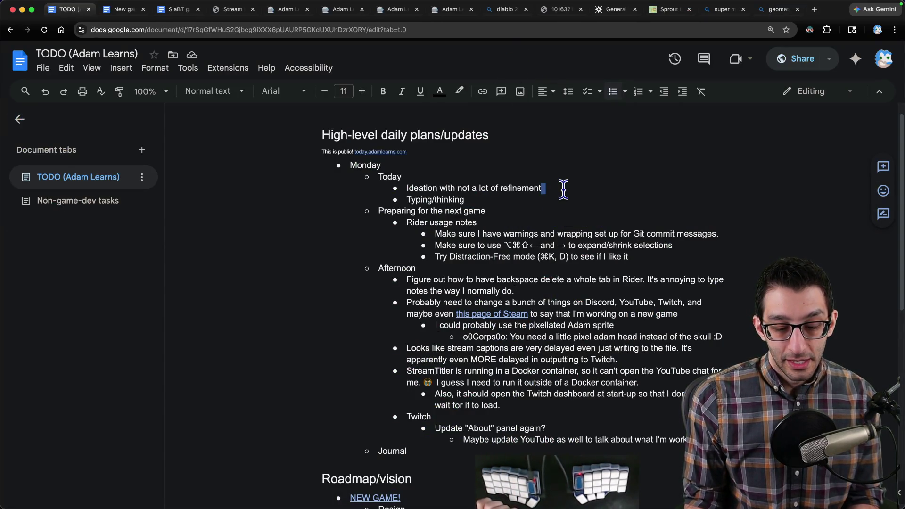
# - Clear the selection in TODO and cycle through New game FAQ to the SiaBT design doc
pyautogui.press('Left')
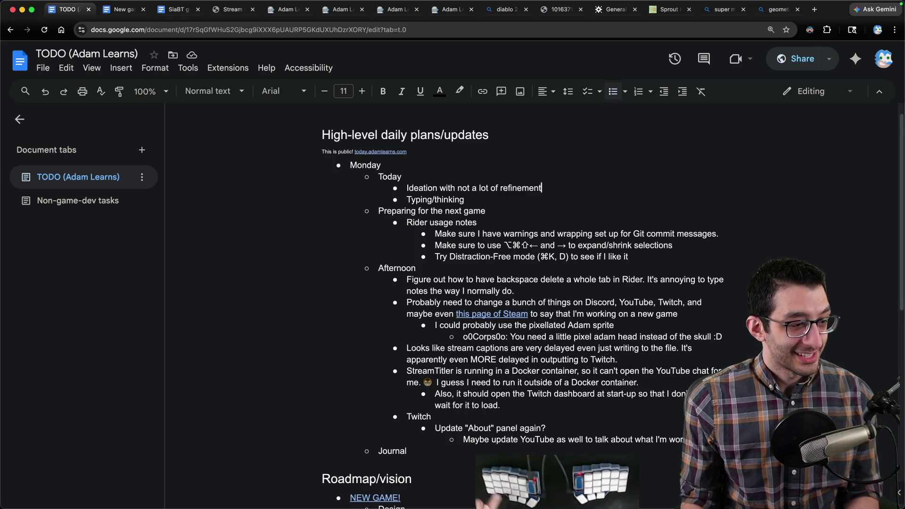
pyautogui.hotkey('ctrl', 'Tab')
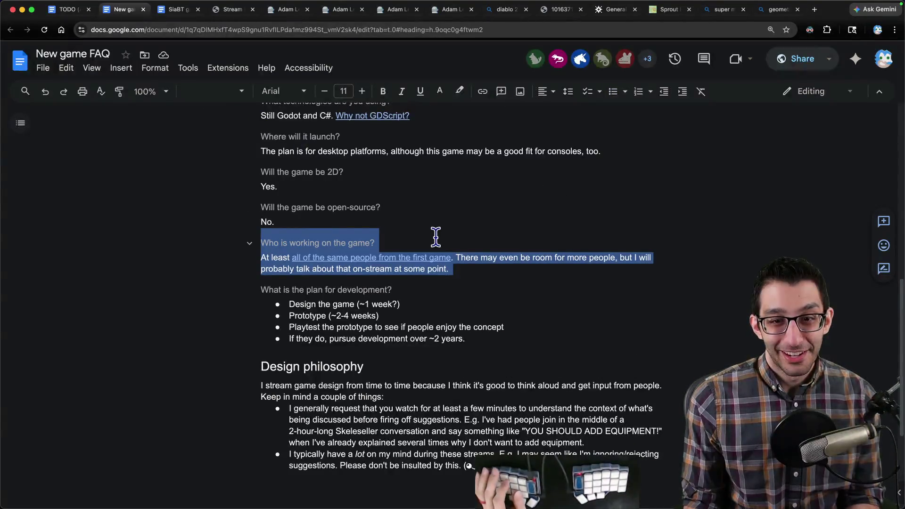
pyautogui.hotkey('ctrl', 'Tab')
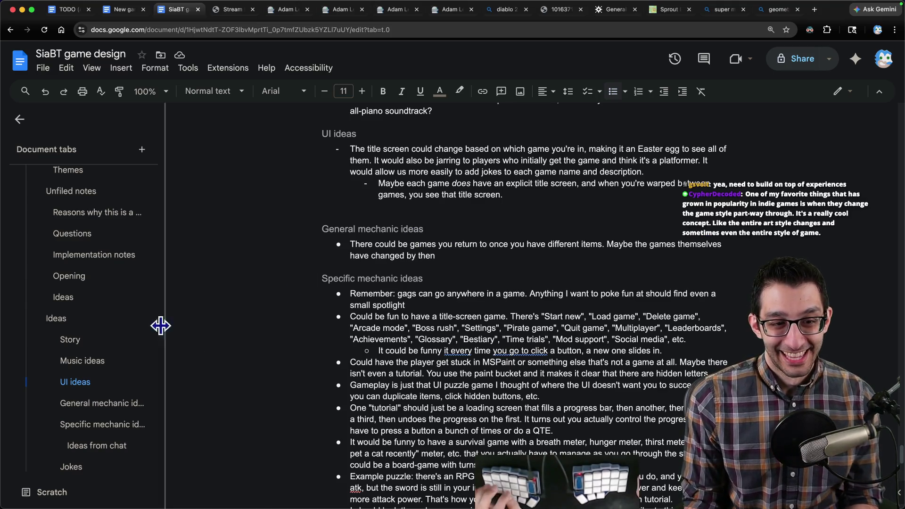
# - Cut the incredibly-fast-character text from its 'siabt:' bullet in Ideas and remove the empty bullet
pyautogui.click(99, 298)
pyautogui.scroll(2, 188, 301)
pyautogui.tripleClick(450, 170)
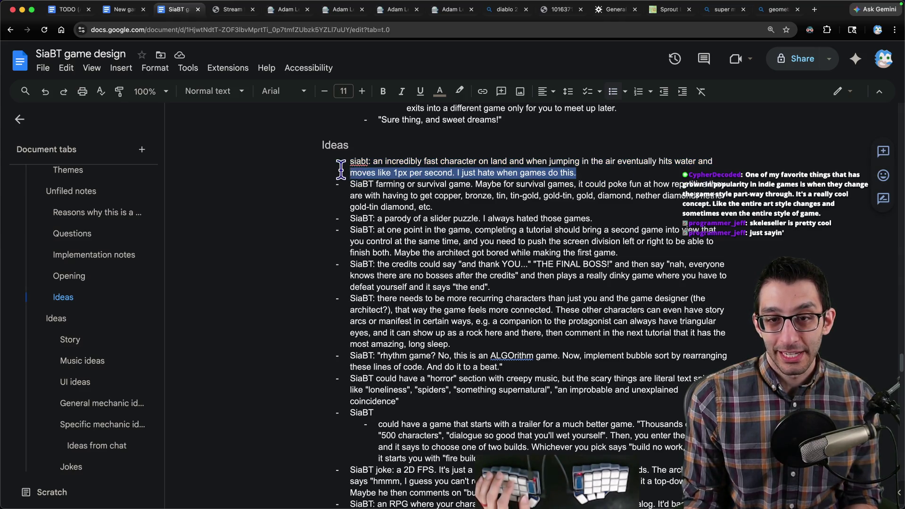
pyautogui.moveTo(576, 173); pyautogui.dragTo(373, 161)
pyautogui.hotkey('ctrl', 'x')
pyautogui.press('BackSpace')
pyautogui.press('BackSpace')
pyautogui.press('BackSpace')
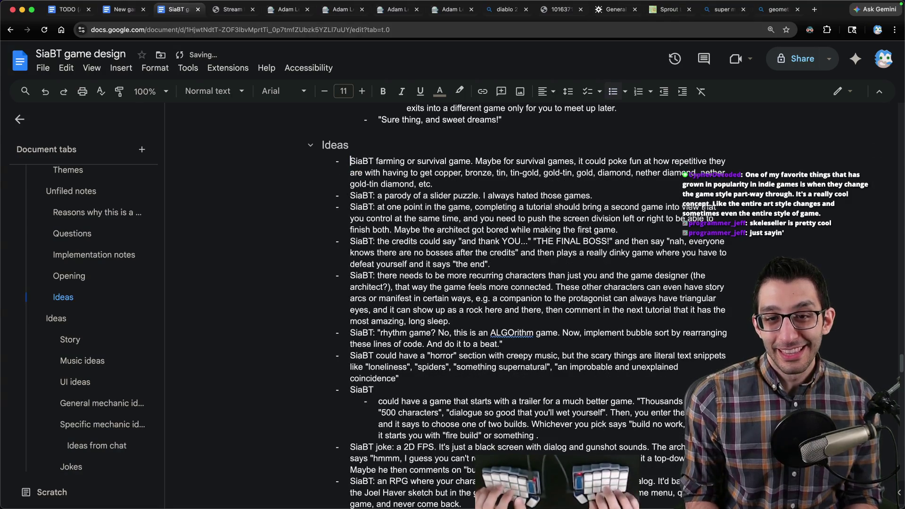
# - Paste the fast-character idea as a new last bullet under Jokes, then return to Ideas
pyautogui.hotkey('ctrl', 'End')
pyautogui.press('Return')
pyautogui.hotkey('ctrl', 'v')
pyautogui.scroll(-5, 573, 287)
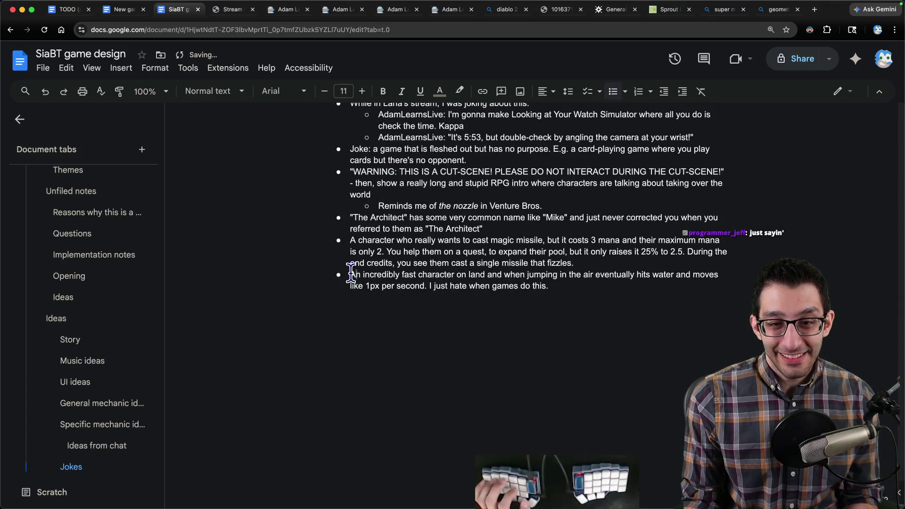
pyautogui.moveTo(351, 274); pyautogui.dragTo(574, 287)
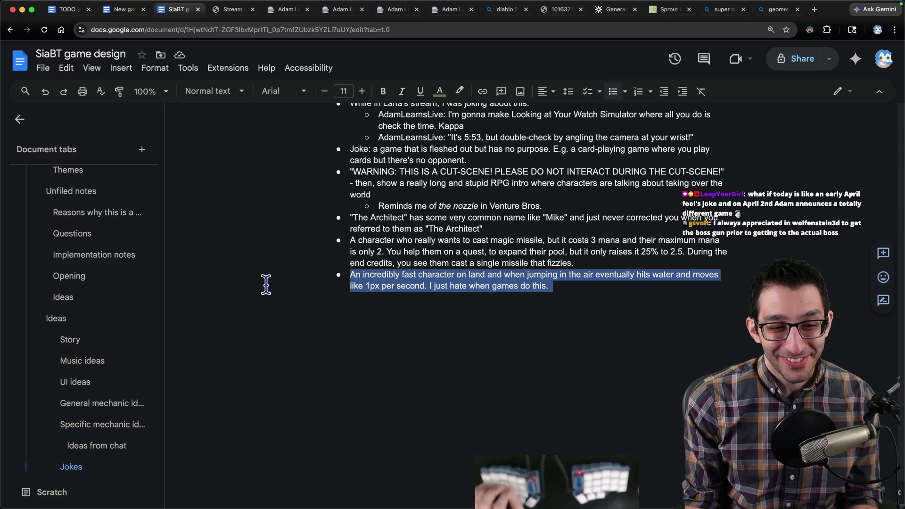
pyautogui.click(81, 299)
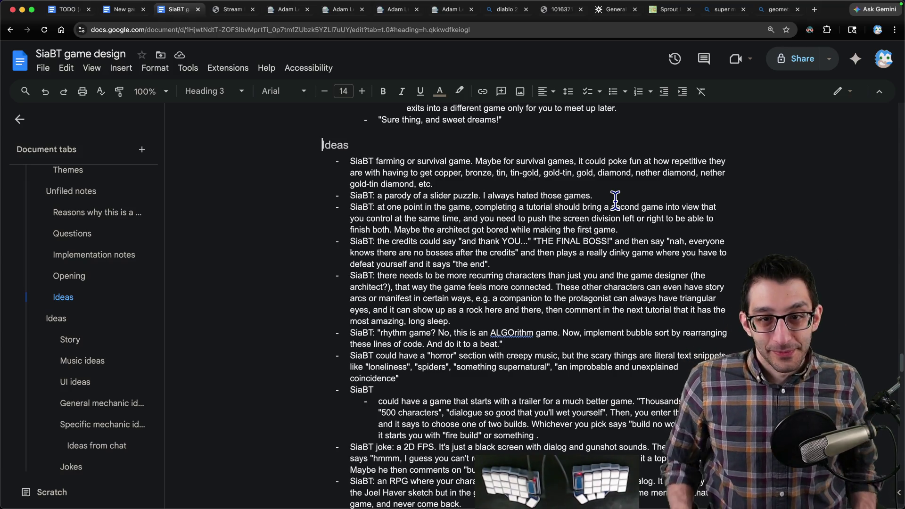
# - Find the satire note and add a survival-game item-tiers sub-bullet after the ruin-the-joke sentence
pyautogui.tripleClick(485, 162)
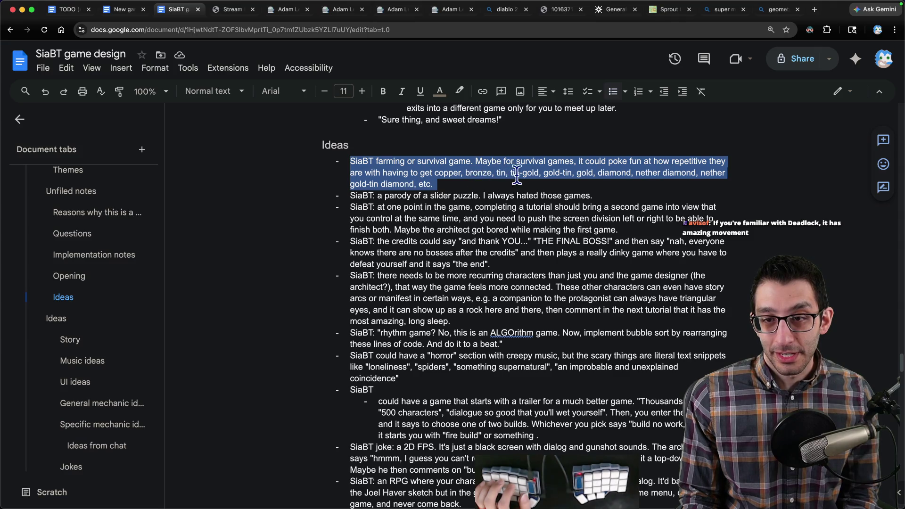
pyautogui.press('super+f')
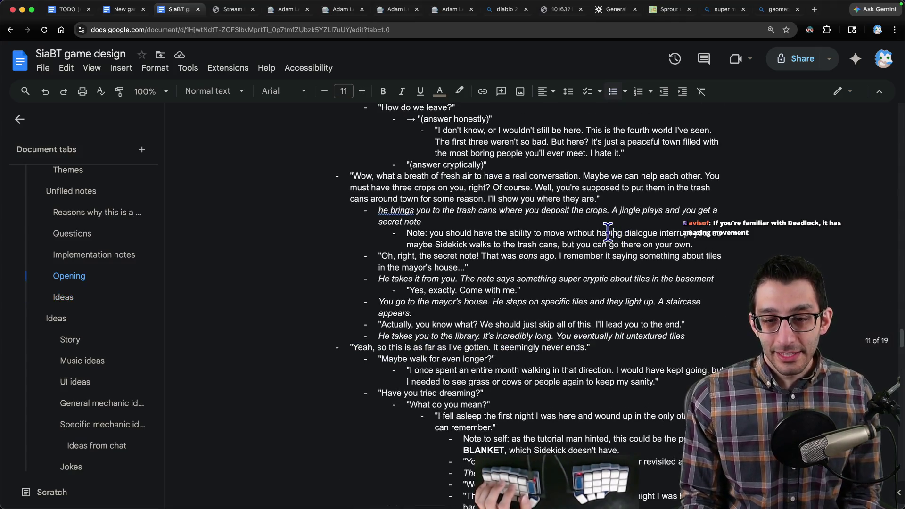
pyautogui.write('satire')
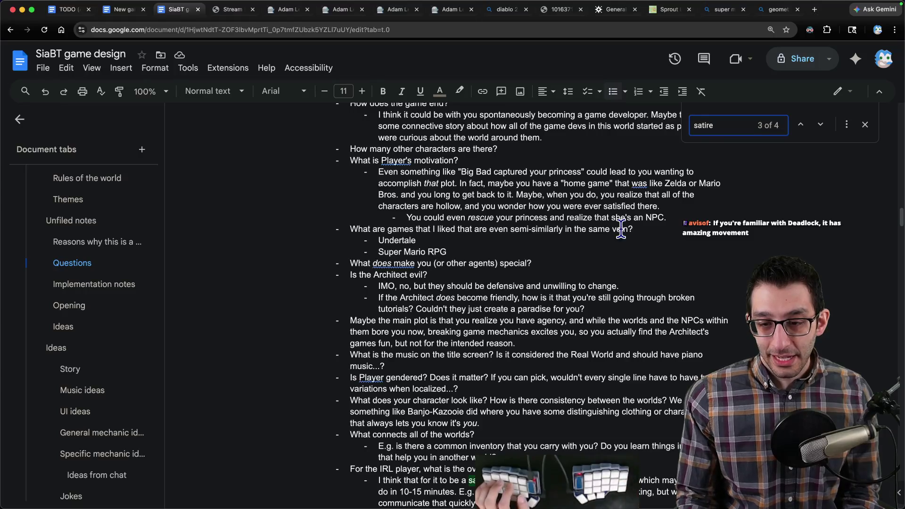
pyautogui.press('Return')
pyautogui.click(607, 328)
pyautogui.press('Return')
pyautogui.write('We can add sati')
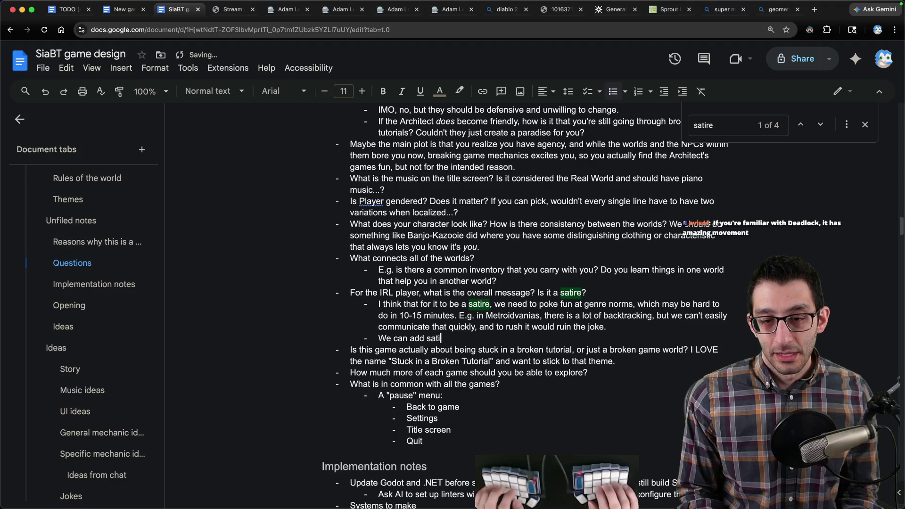
pyautogui.write('re in some places w')
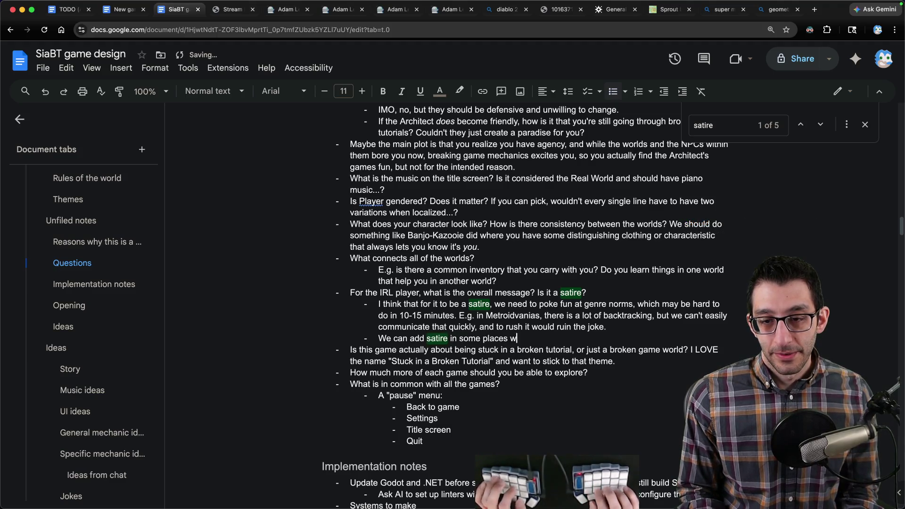
pyautogui.write('matnif')
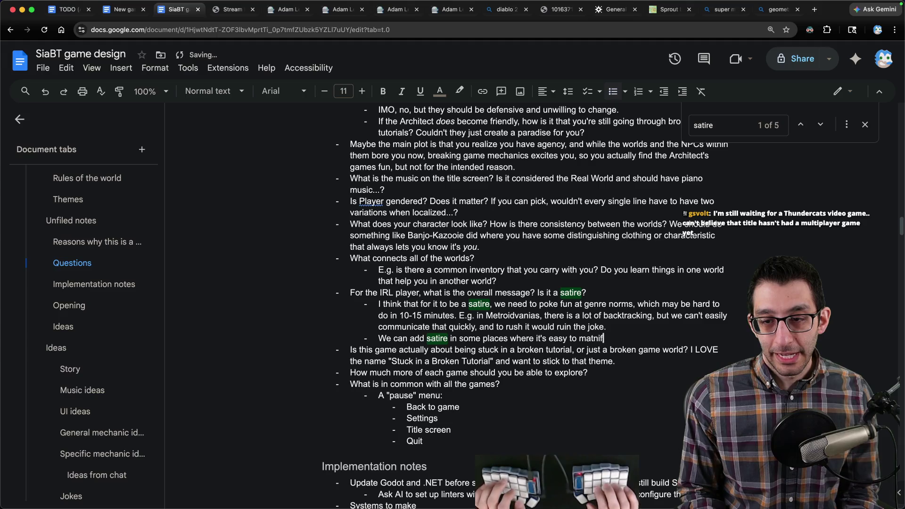
pyautogui.press('BackSpace')
pyautogui.press('BackSpace')
pyautogui.write('nif')
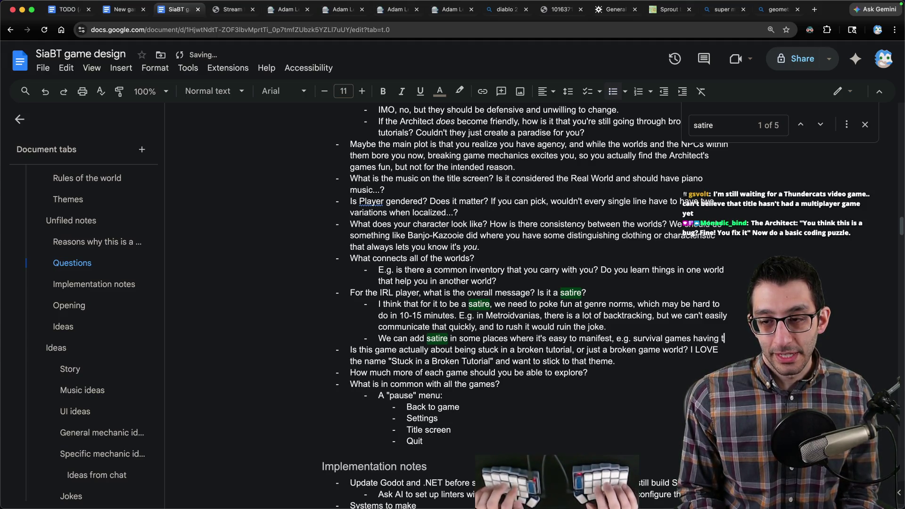
pyautogui.write('ons of item tiers that you have to work through.')
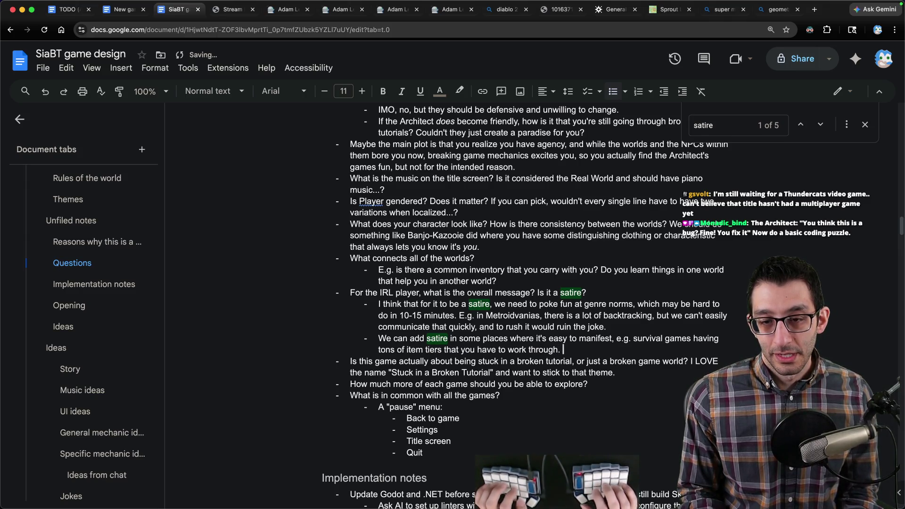
# - Cut the 'For the IRL player' satire question and its notes out of Questions
pyautogui.hotkey('shift', 'Up')
pyautogui.hotkey('shift', 'Up')
pyautogui.hotkey('shift', 'Up')
pyautogui.hotkey('shift', 'Up')
pyautogui.hotkey('shift', 'Up')
pyautogui.hotkey('shift', 'Up')
pyautogui.press('BackSpace')
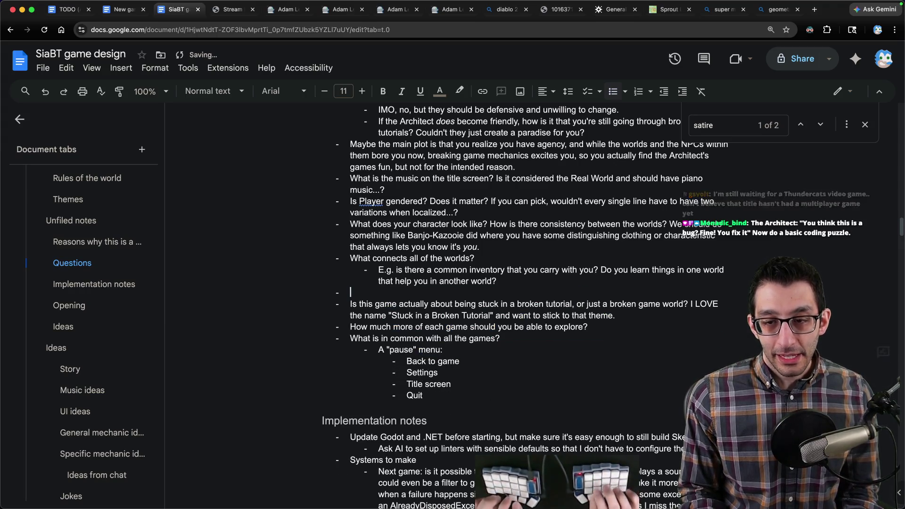
pyautogui.scroll(3, 87, 286)
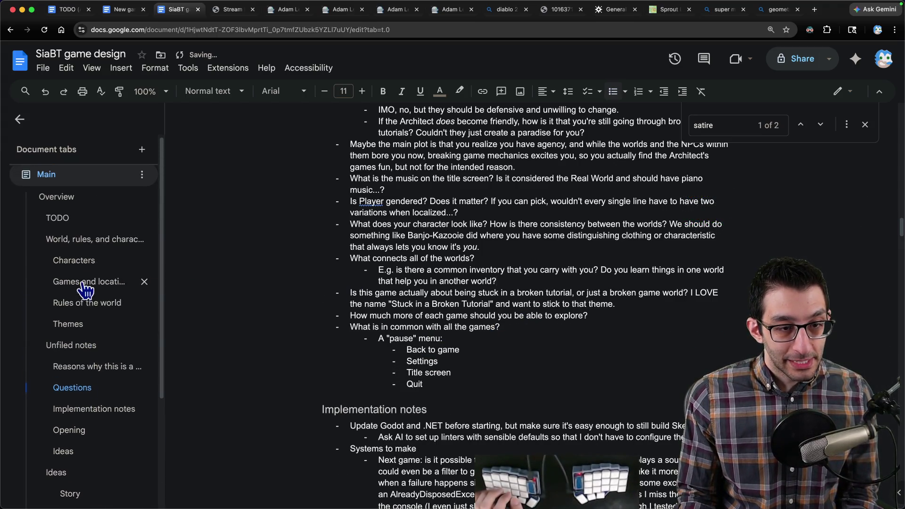
# - Add a 'Regarding satire:' sub-point under Humor in Themes, paste the notes and drop the question line
pyautogui.click(78, 316)
pyautogui.click(625, 274)
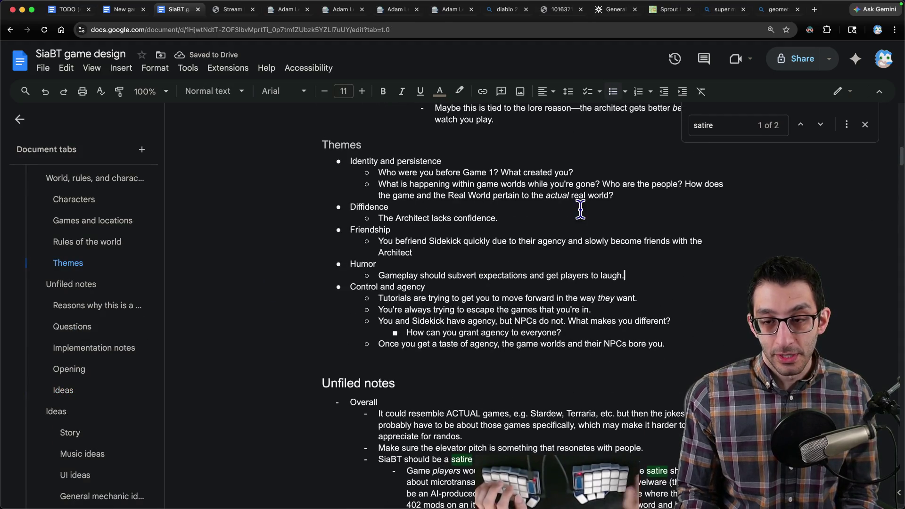
pyautogui.press('Return')
pyautogui.write('Regarding satire:')
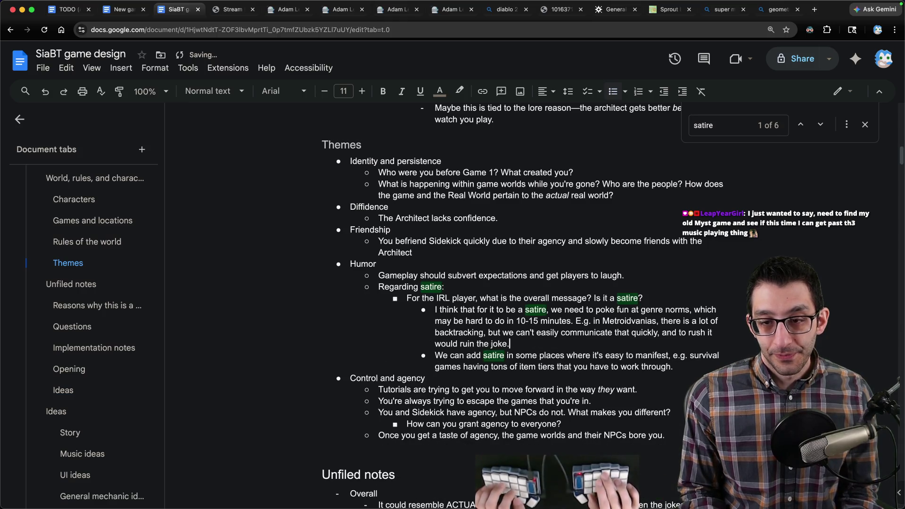
pyautogui.click(643, 298)
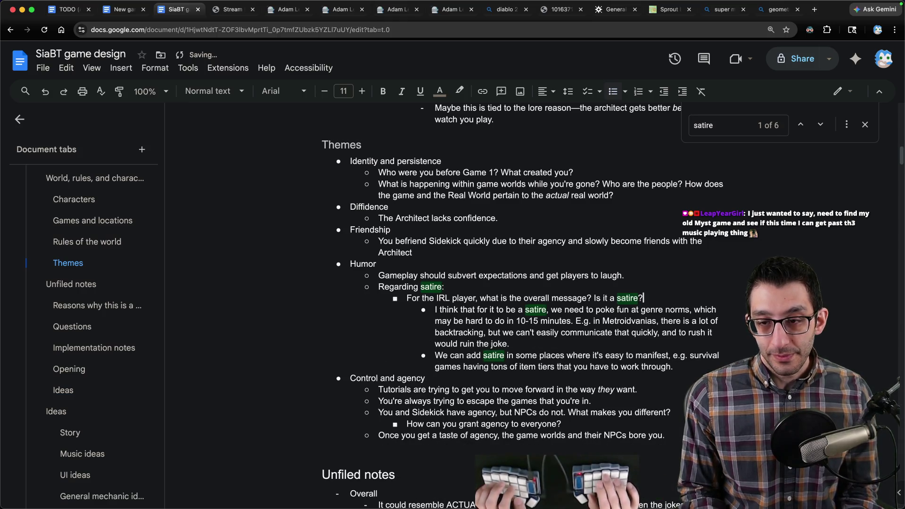
pyautogui.press('super+shift+Left')
pyautogui.press('BackSpace')
pyautogui.press('BackSpace')
pyautogui.press('Down')
# - Nest the two satire notes under the Regarding satire point
pyautogui.hotkey('shift', 'Down')
pyautogui.hotkey('shift', 'Down')
pyautogui.hotkey('shift', 'Down')
pyautogui.hotkey('shift', 'Down')
pyautogui.hotkey('shift', 'Down')
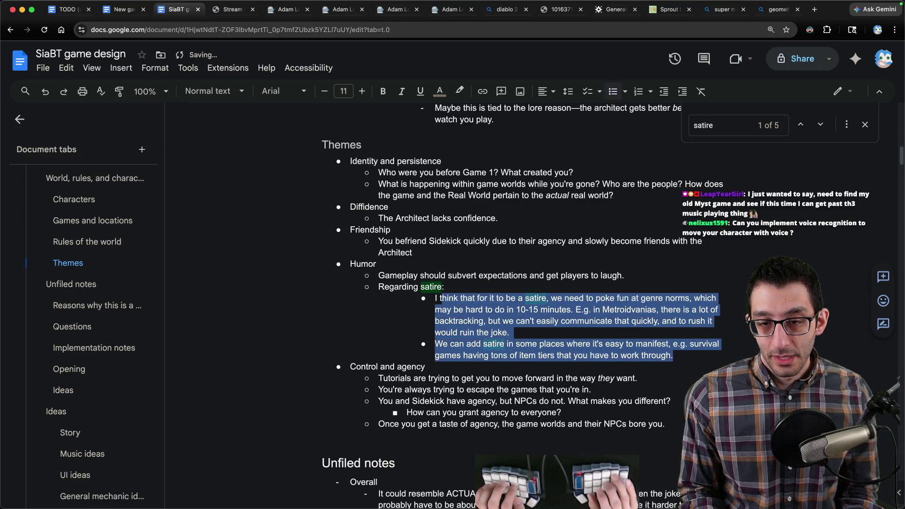
pyautogui.press('Tab')
pyautogui.hotkey('shift', 'Tab')
pyautogui.press('Up')
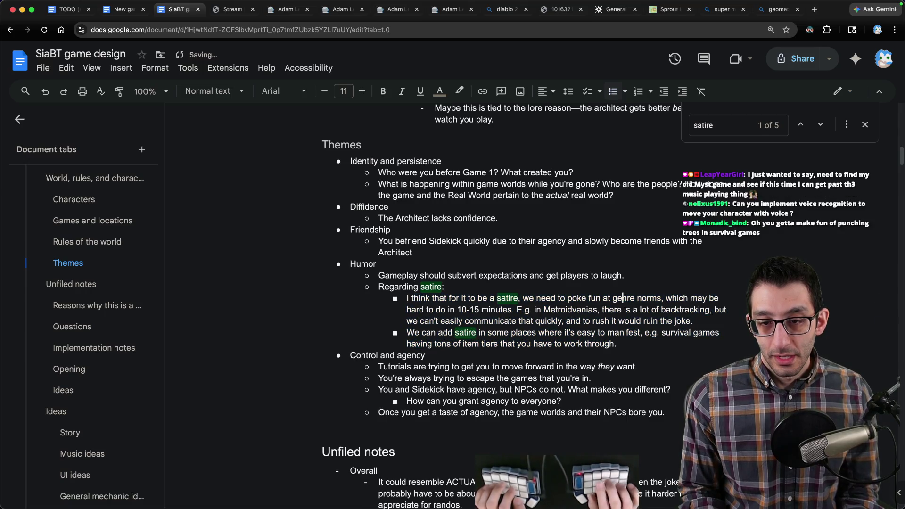
# - Reword the first satire note to mention SiaBT and genre tropes
pyautogui.press('BackSpace')
pyautogui.press('BackSpace')
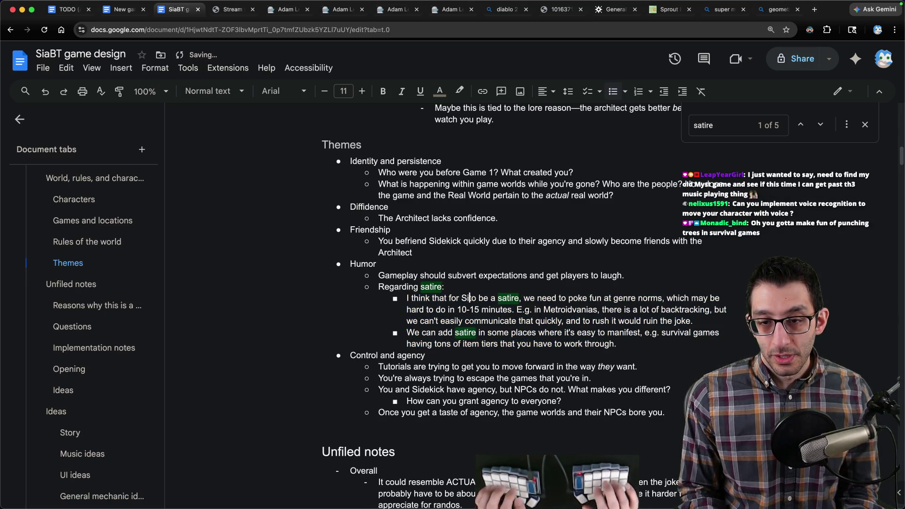
pyautogui.write('SiaBT to be a satire o')
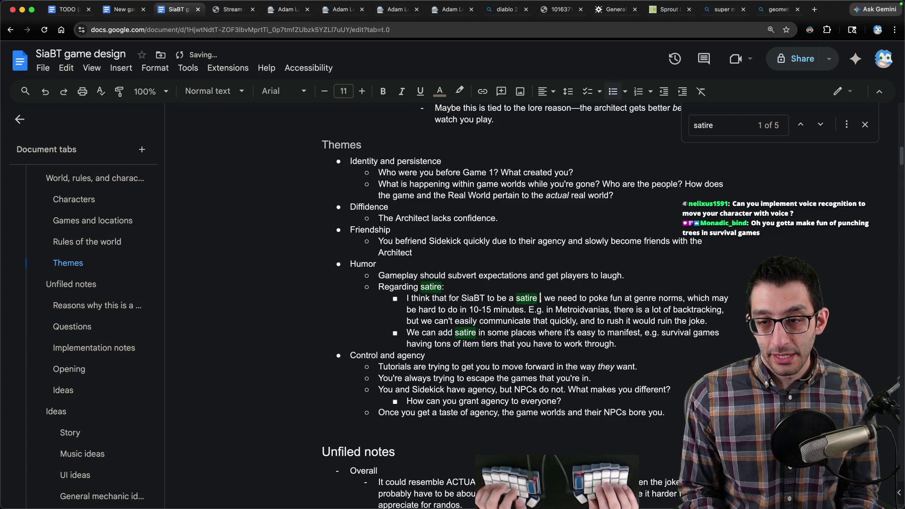
pyautogui.write('n games themselves,')
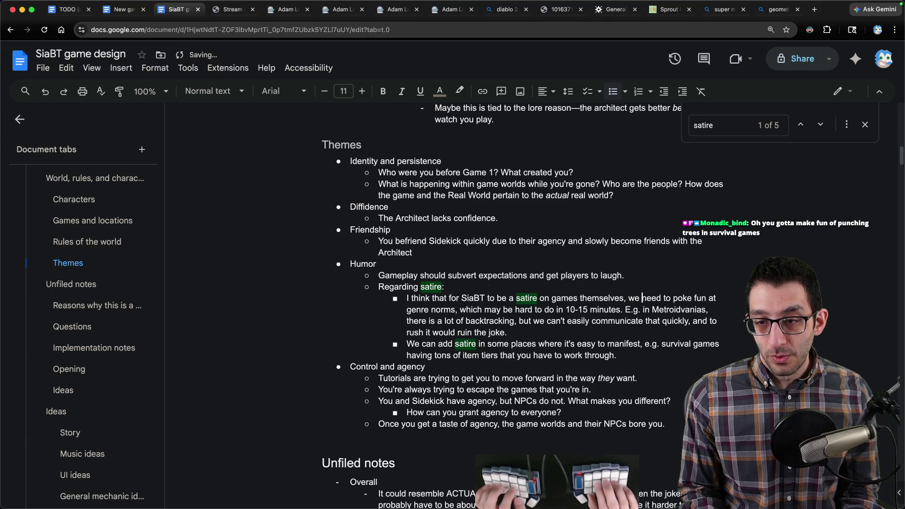
pyautogui.hotkey('alt', 'Right')
pyautogui.write('would')
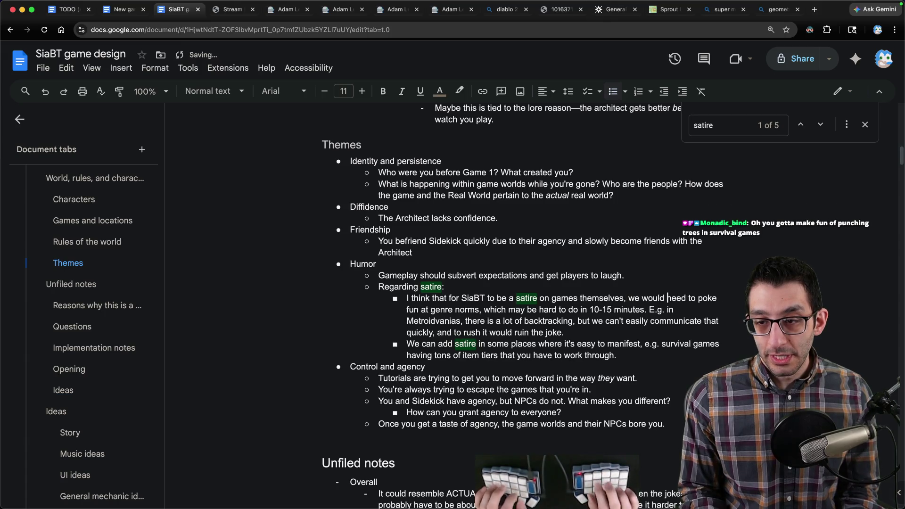
pyautogui.hotkey('alt', 'Right')
pyautogui.hotkey('alt', 'Right')
pyautogui.hotkey('alt', 'Right')
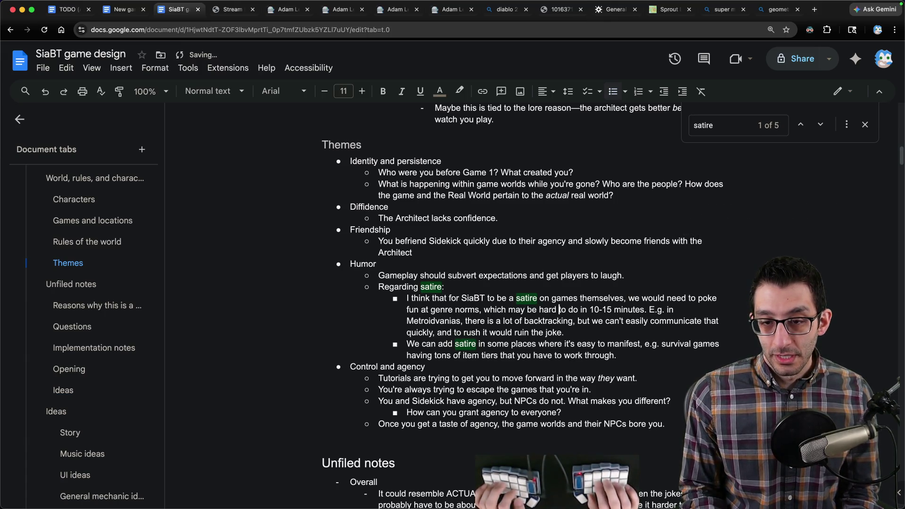
pyautogui.write('tropes')
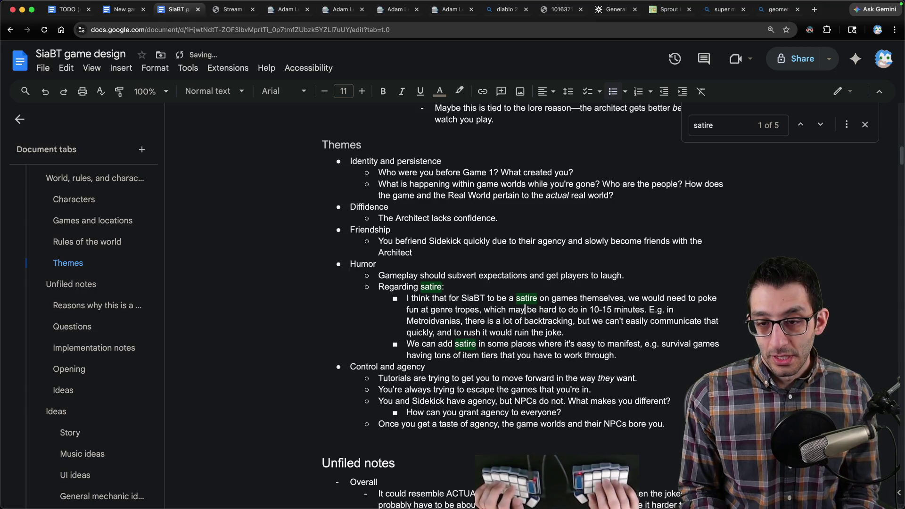
pyautogui.hotkey('alt', 'Right')
pyautogui.hotkey('alt', 'Right')
pyautogui.hotkey('alt', 'Right')
pyautogui.press('Right')
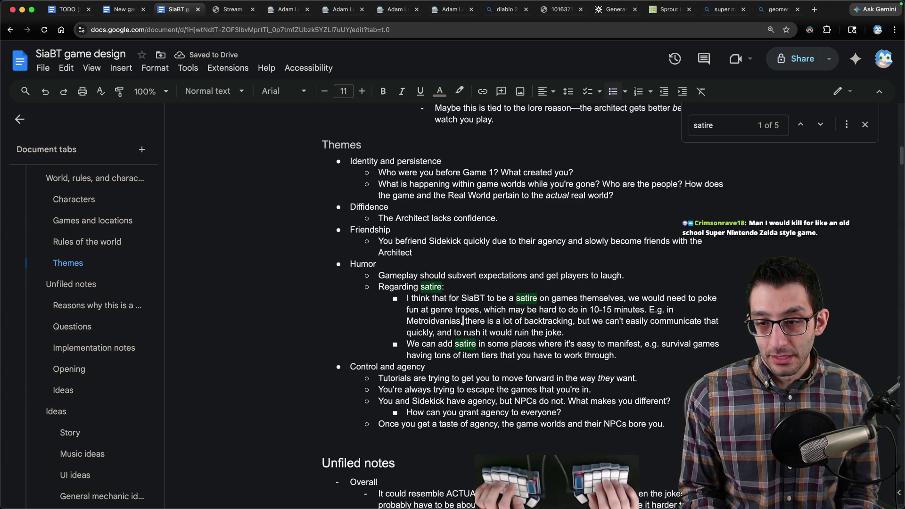
pyautogui.hotkey('alt', 'Right')
pyautogui.hotkey('alt', 'Right')
pyautogui.hotkey('alt', 'Right')
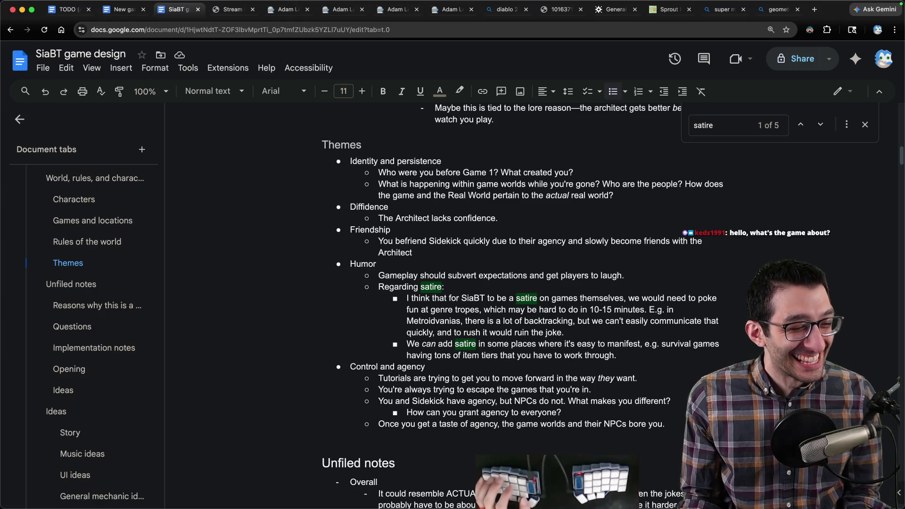
pyautogui.scroll(-10, 370, 294)
pyautogui.scroll(1, 425, 301)
pyautogui.scroll(3, 444, 309)
# - Paste Monadic_bind's Architect 'you fix the bug' idea as a new Ideas from chat bullet, then switch to Zed
pyautogui.click(453, 337)
pyautogui.press('Return')
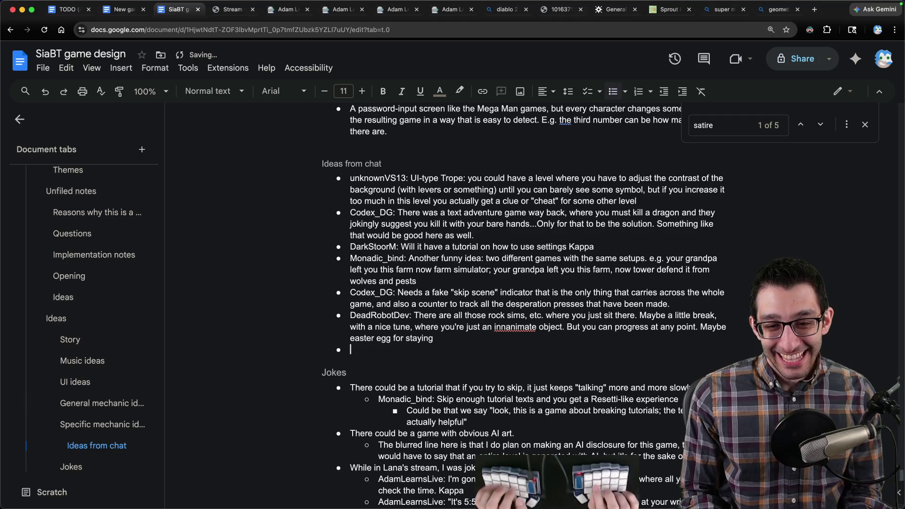
pyautogui.write('Monadic_bind: The Architect: "You think this is a bug? Fine! You fix it" Now do a basic coding puzzle.')
pyautogui.press('BackSpace')
pyautogui.press('BackSpace')
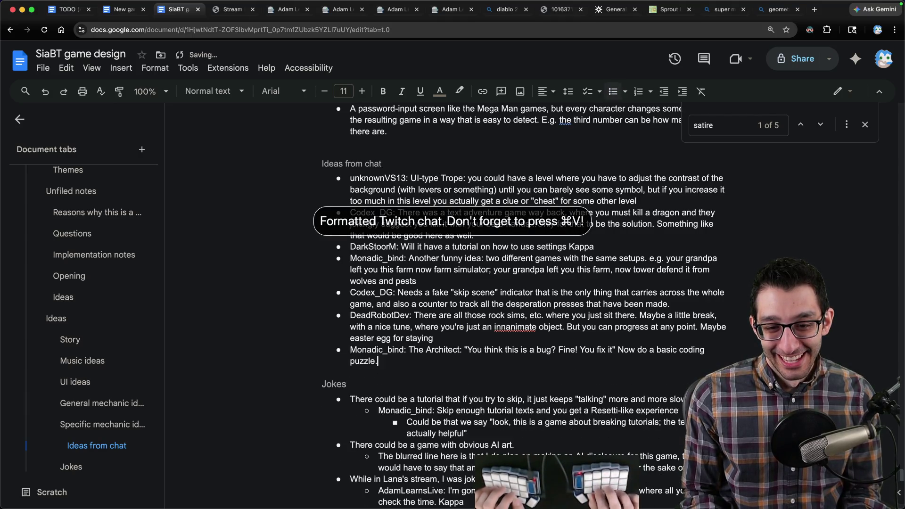
pyautogui.tripleClick(400, 362)
pyautogui.scroll(-2, 424, 354)
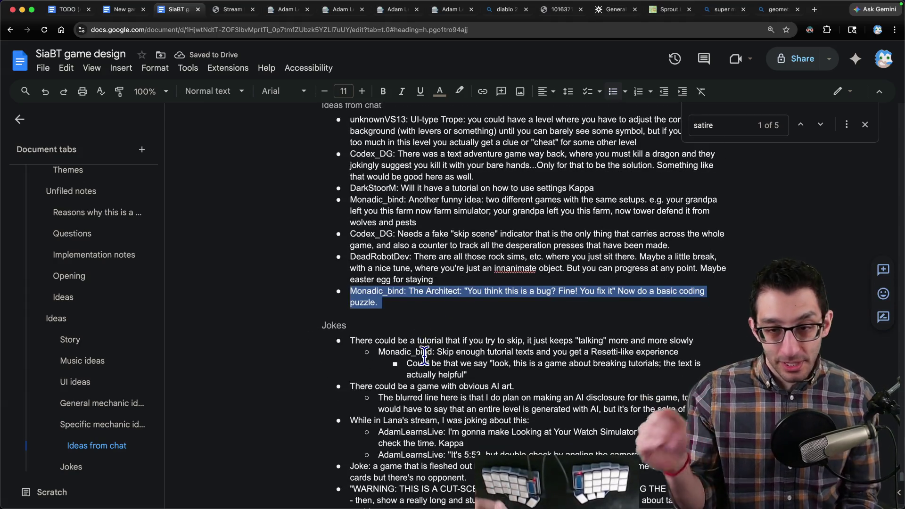
pyautogui.press('super+Tab')
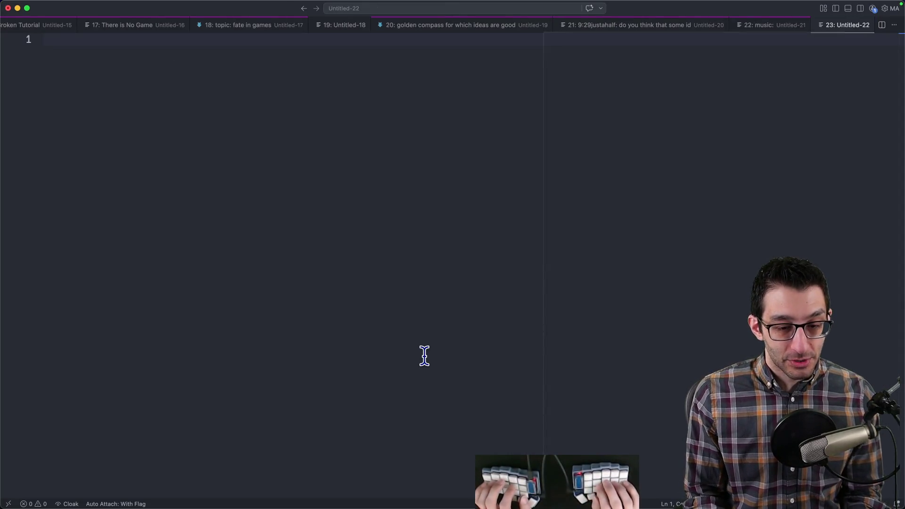
pyautogui.write('if block.x < 5:')
# - Write the snippet 'if block.x < 5: move block right' in Zed, then open a new browser tab
pyautogui.press('Return')
pyautogui.write('move block right')
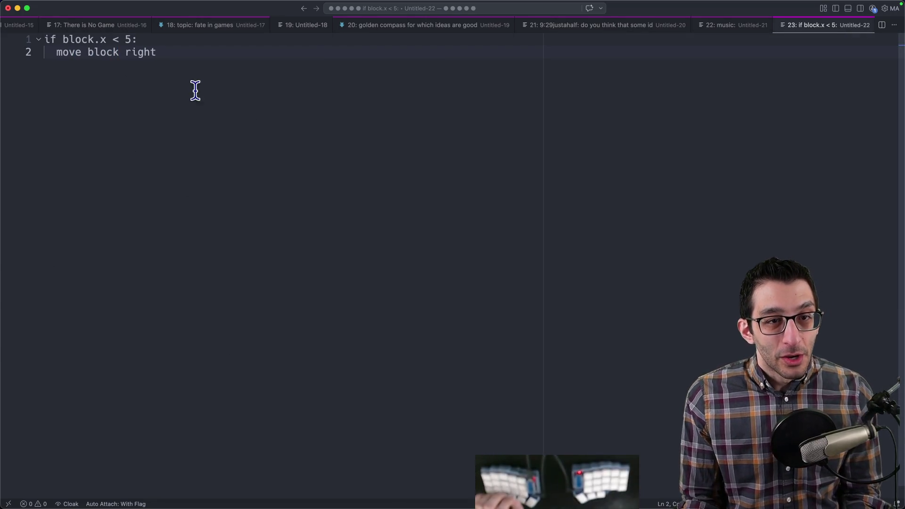
pyautogui.moveTo(195, 93); pyautogui.dragTo(44, 39)
pyautogui.moveTo(209, 75); pyautogui.dragTo(44, 23)
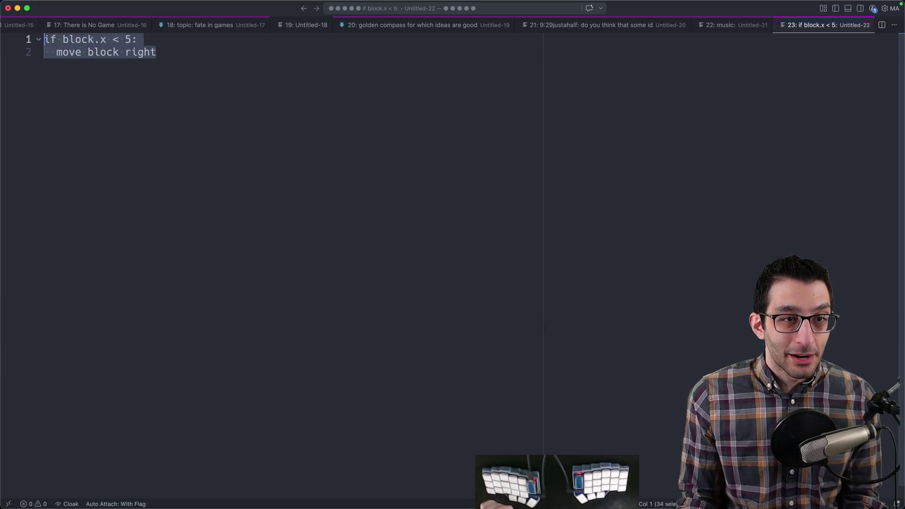
pyautogui.click(383, 94)
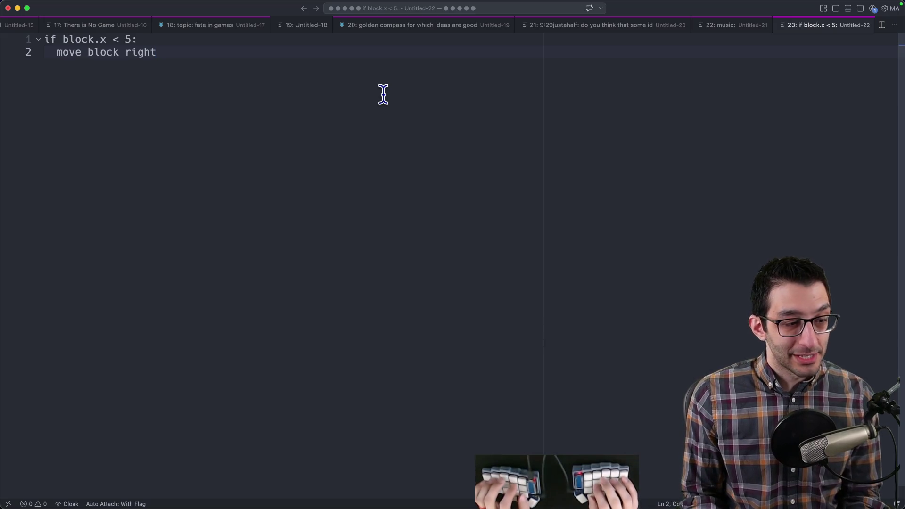
pyautogui.press('super+Tab')
pyautogui.press('super+t')
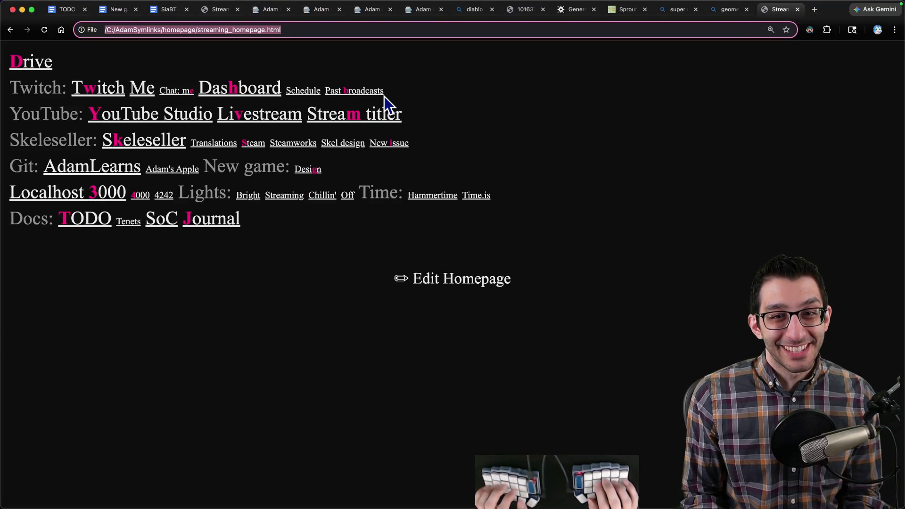
pyautogui.write('slider puzzles')
# - Search Bing images for 'slider puzzles' and enlarge the Printable Slide Puzzles 15 Classic picture
pyautogui.press('Return')
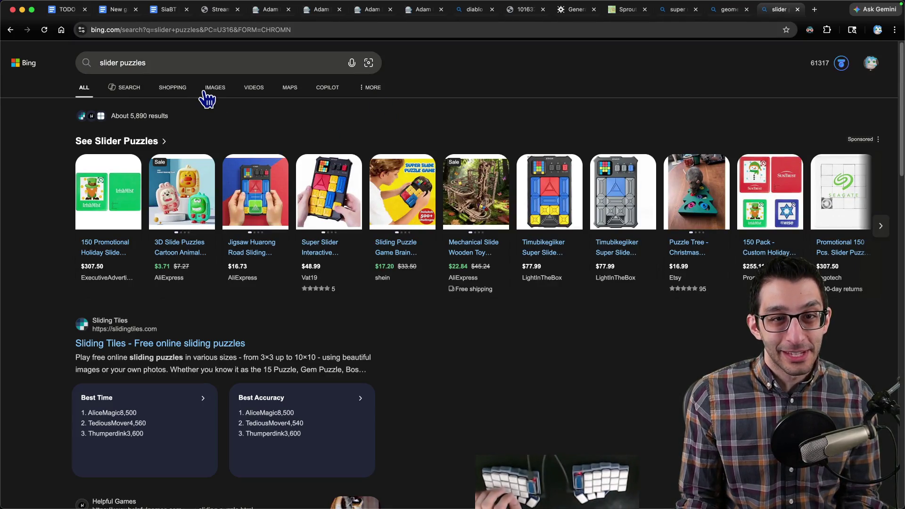
pyautogui.click(212, 92)
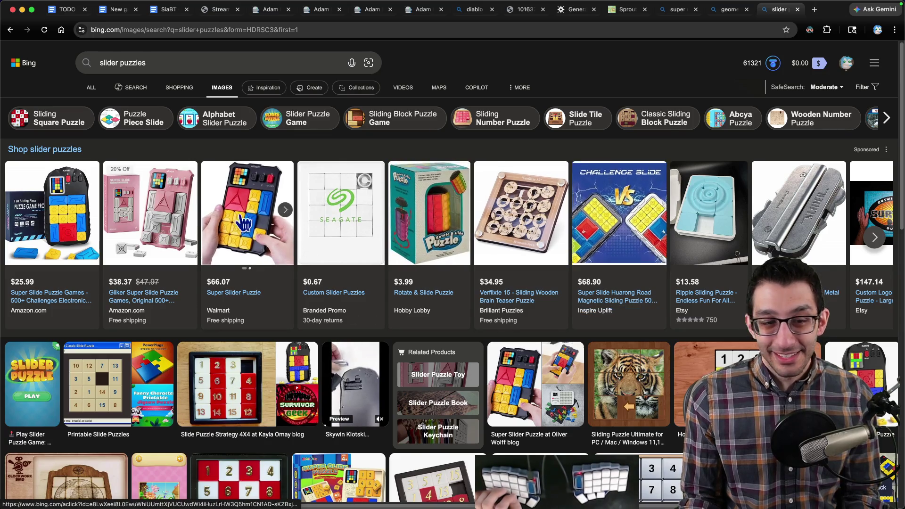
pyautogui.scroll(-1, 187, 222)
pyautogui.scroll(-3, 187, 222)
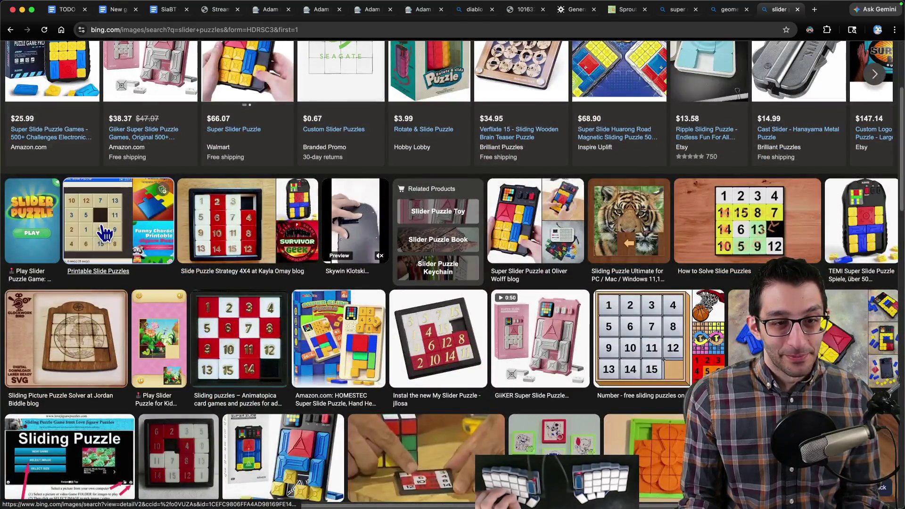
pyautogui.click(103, 236)
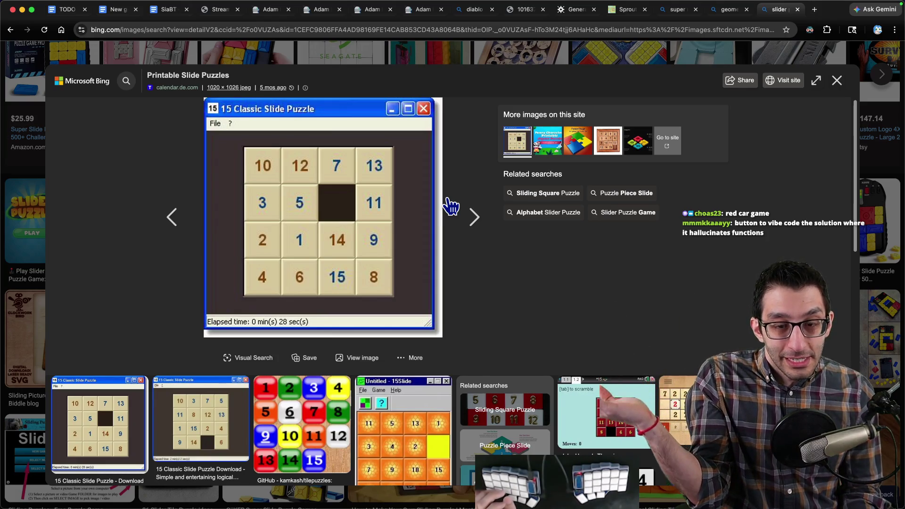
pyautogui.press('super+l')
pyautogui.write('light')
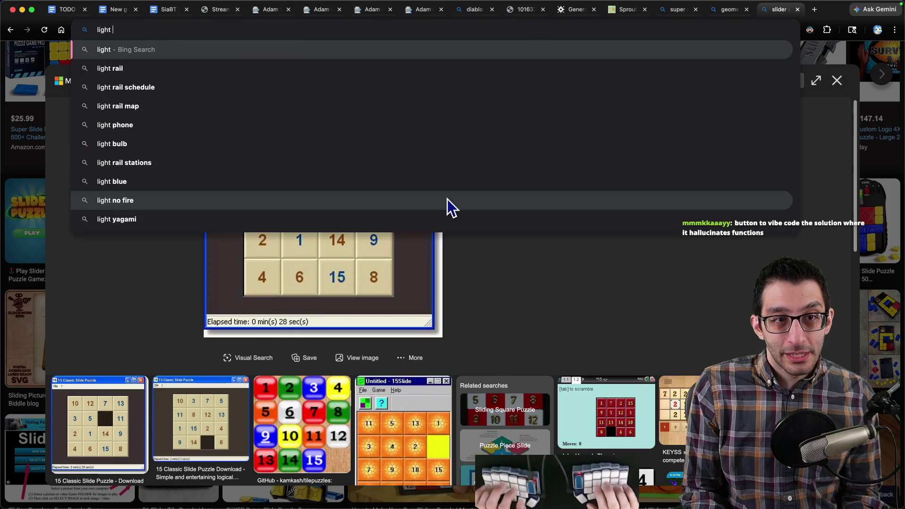
pyautogui.write('s out puzzles')
# - Search Bing images for 'lights out puzzles' and view The Lights Out Puzzle and Its Variations image
pyautogui.press('Return')
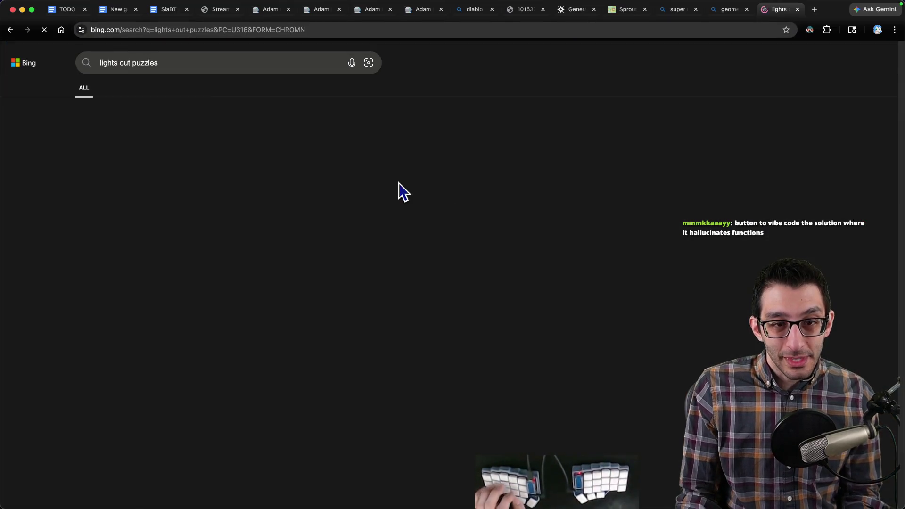
pyautogui.click(169, 87)
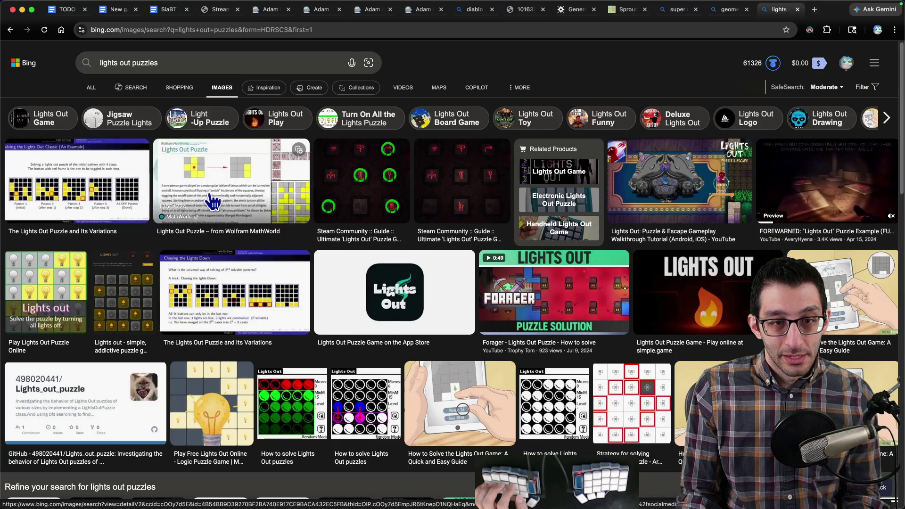
pyautogui.click(120, 193)
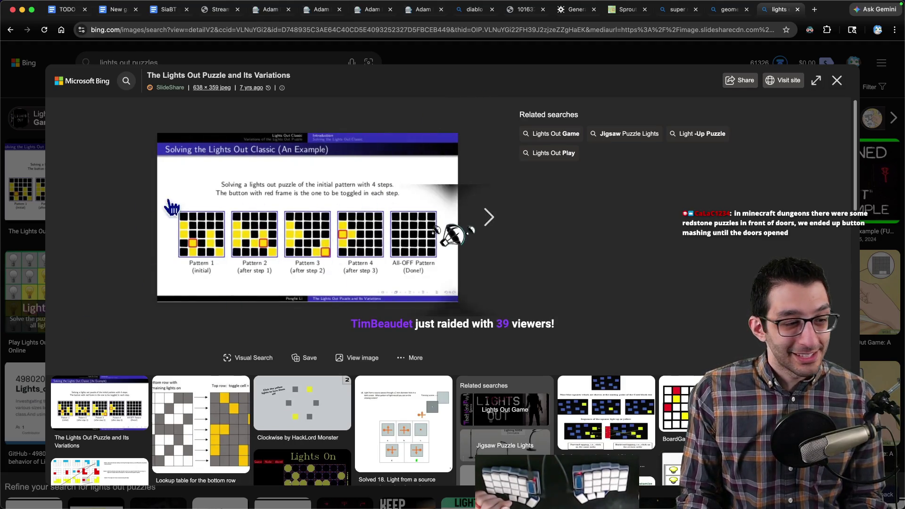
pyautogui.press('Escape')
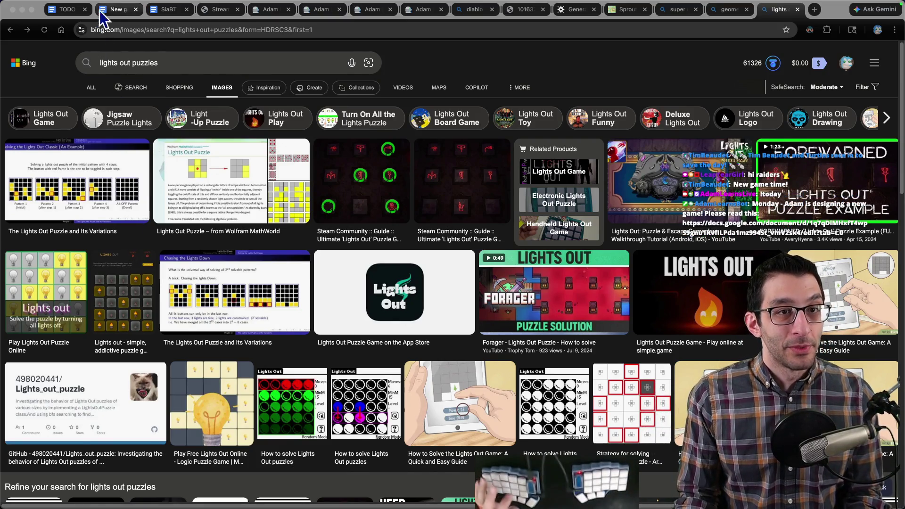
# - Glance at the New game FAQ, then return to the SiaBT doc with the caret after The Architect idea
pyautogui.click(113, 9)
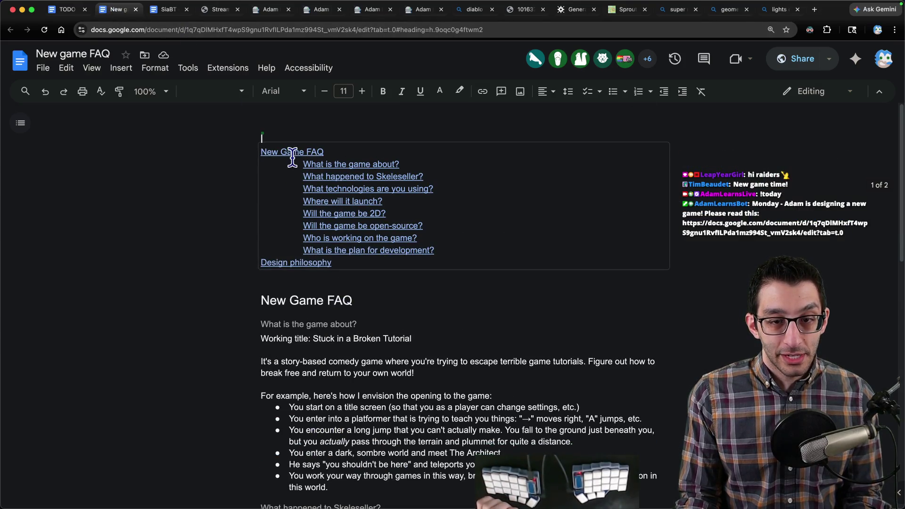
pyautogui.moveTo(277, 281); pyautogui.dragTo(359, 370)
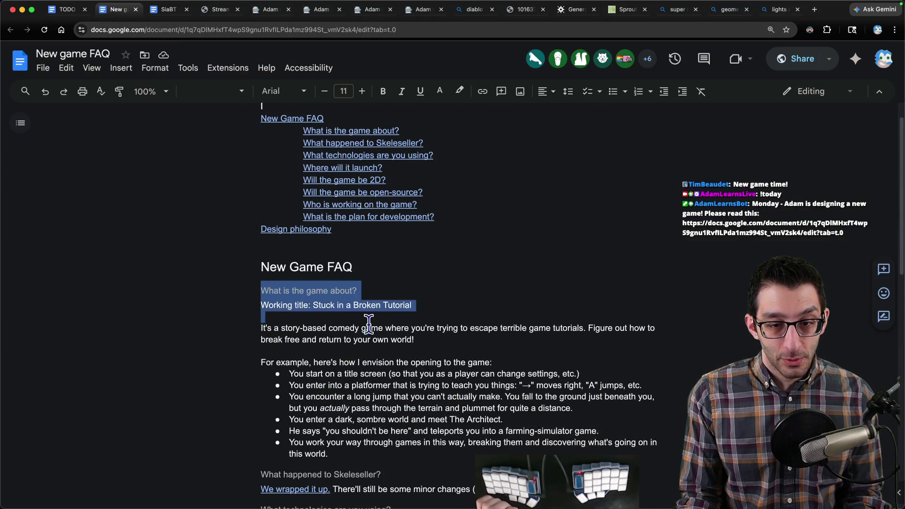
pyautogui.scroll(-2, 403, 340)
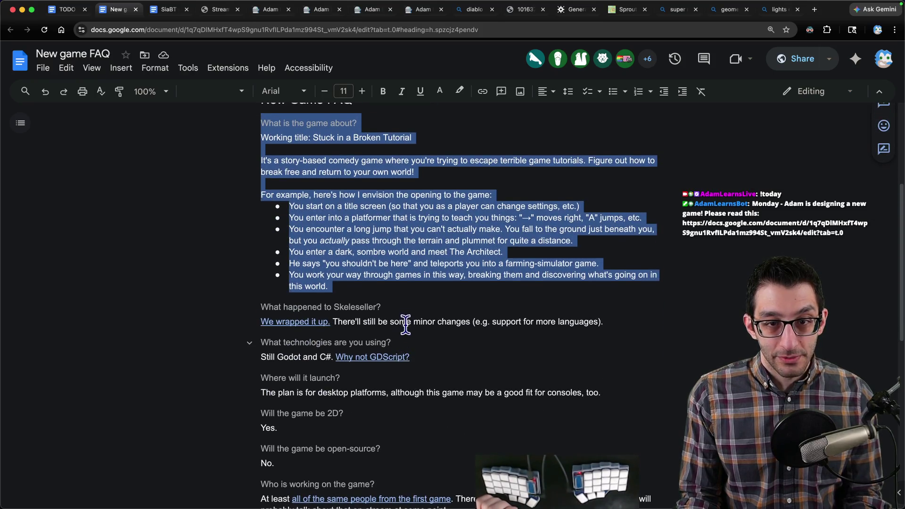
pyautogui.click(409, 284)
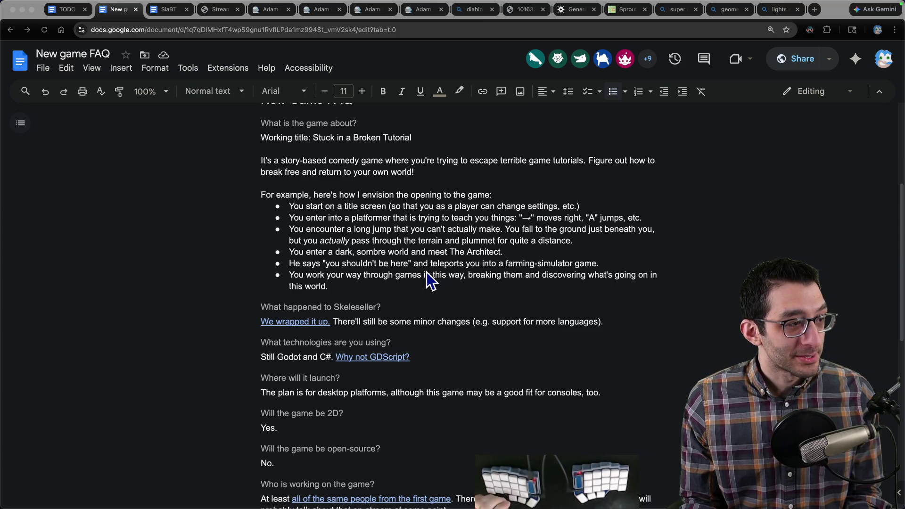
pyautogui.hotkey('ctrl', 'Tab')
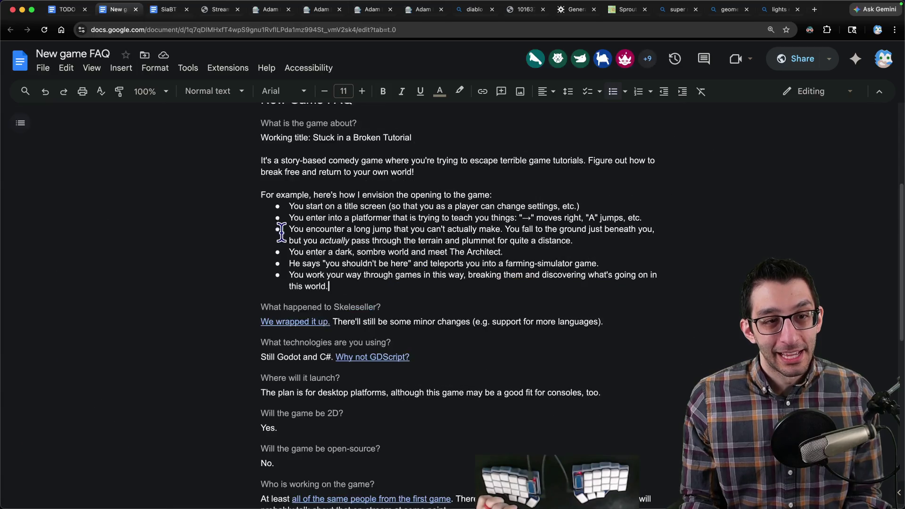
pyautogui.click(448, 305)
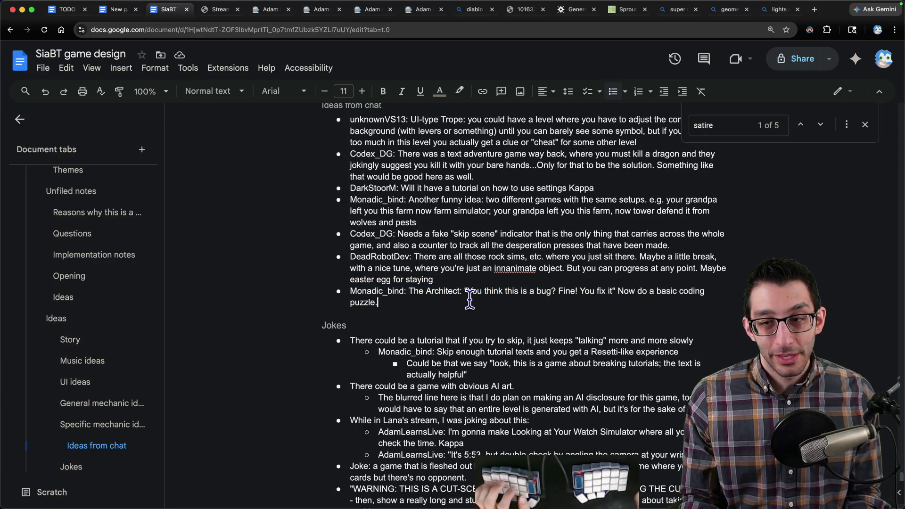
# - Paste the vibe-code hallucinated-solution suggestion as a sub-bullet under The Architect idea, removing empty lines
pyautogui.press('Return')
pyautogui.press('Tab')
pyautogui.write('mmmkkaaayy: button to vibe code the solution where it hallucinates functions')
pyautogui.press('Delete')
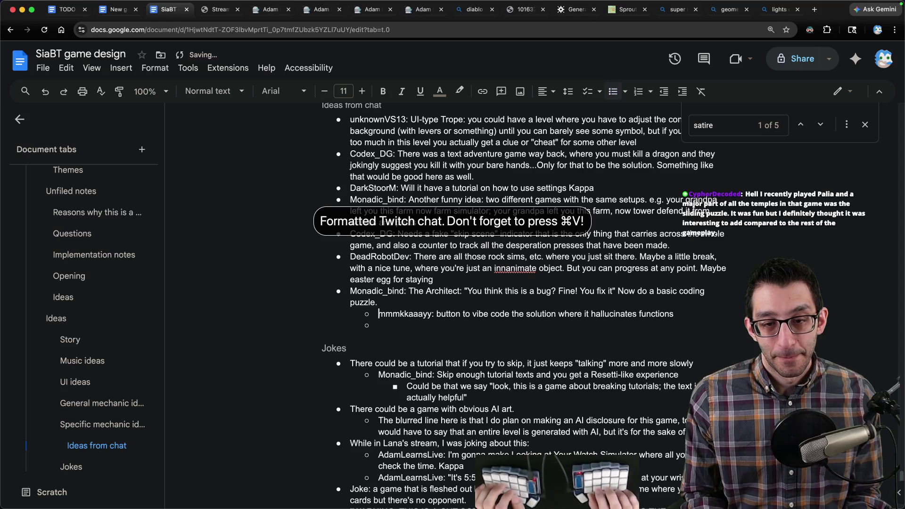
pyautogui.press('BackSpace')
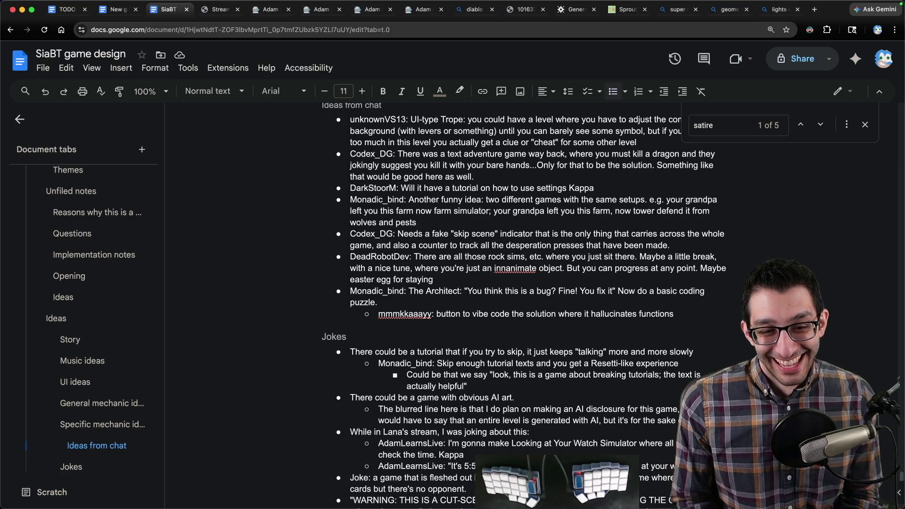
pyautogui.press('super+t')
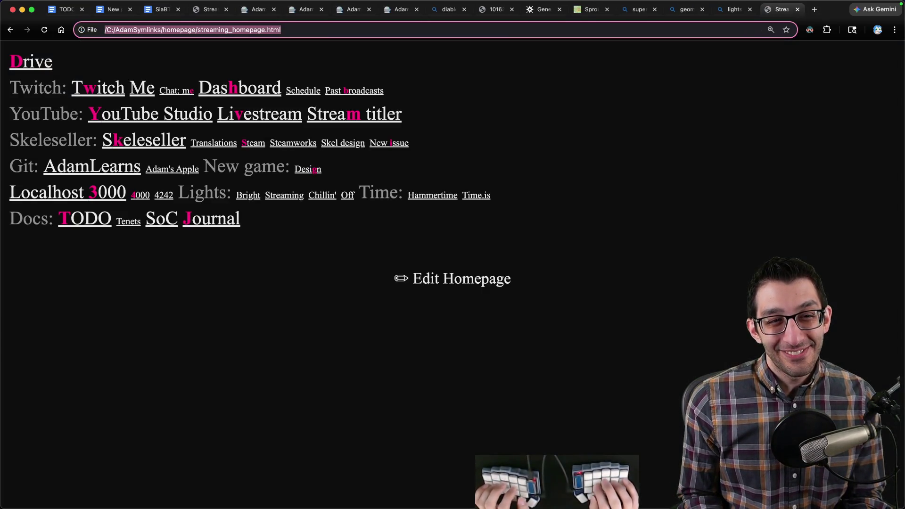
pyautogui.write('terranigma')
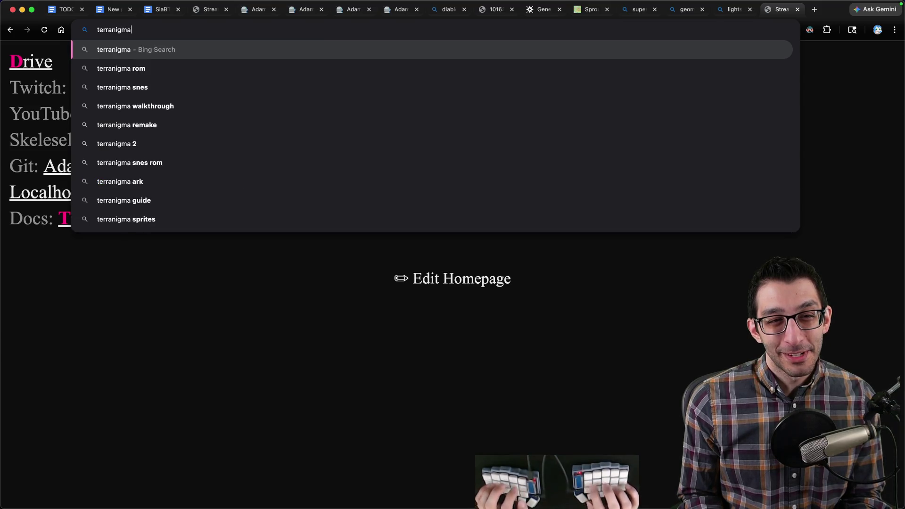
# - Search Bing images for 'terranigma', then refine the query to 'terranigma puzzles'
pyautogui.press('Return')
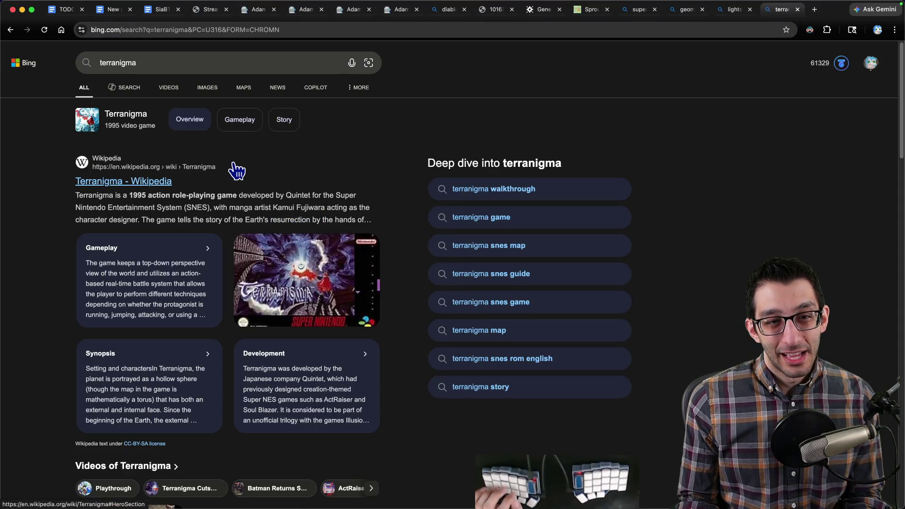
pyautogui.click(207, 90)
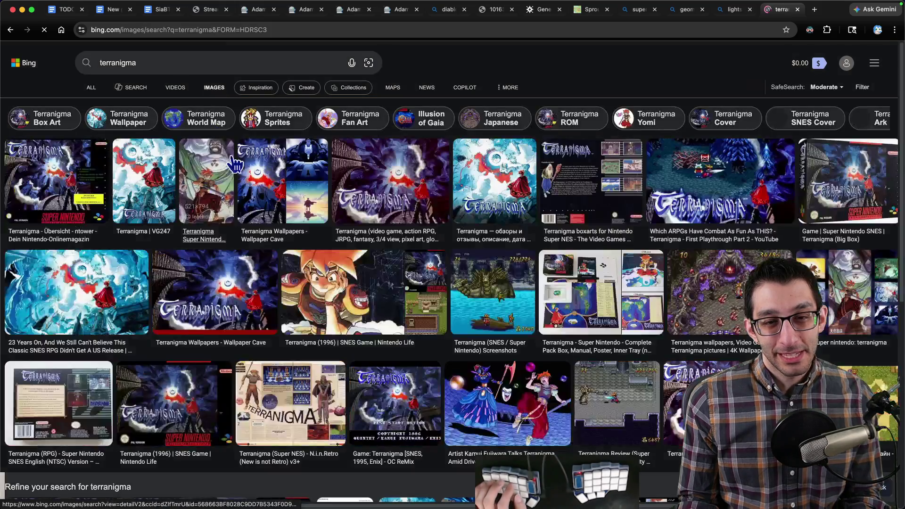
pyautogui.scroll(-5, 264, 153)
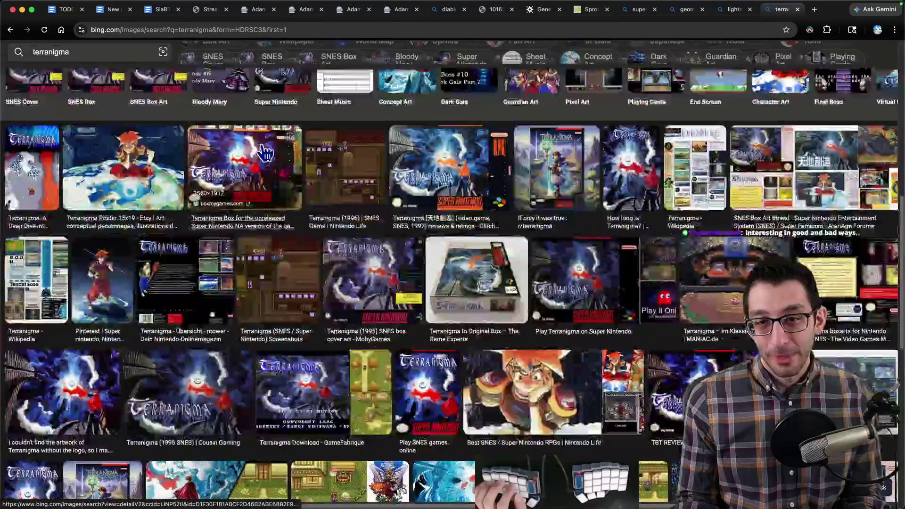
pyautogui.scroll(-5, 263, 152)
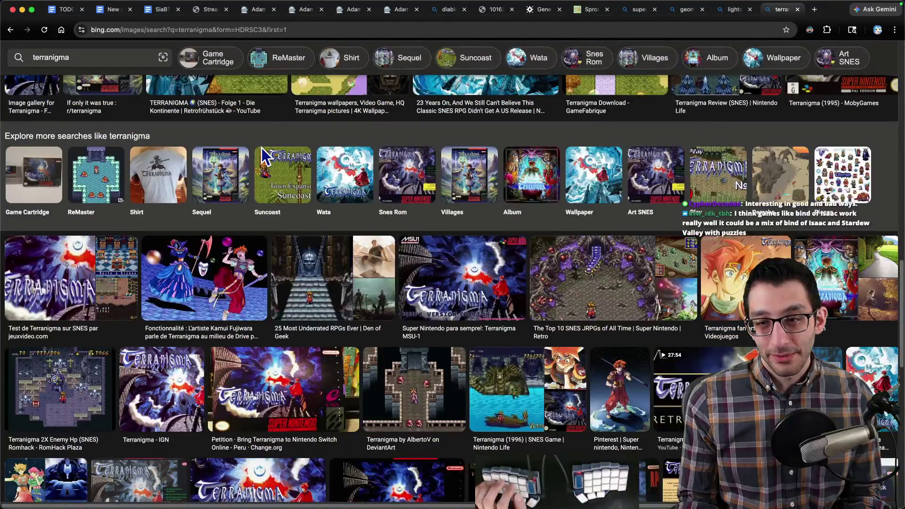
pyautogui.scroll(10, 264, 156)
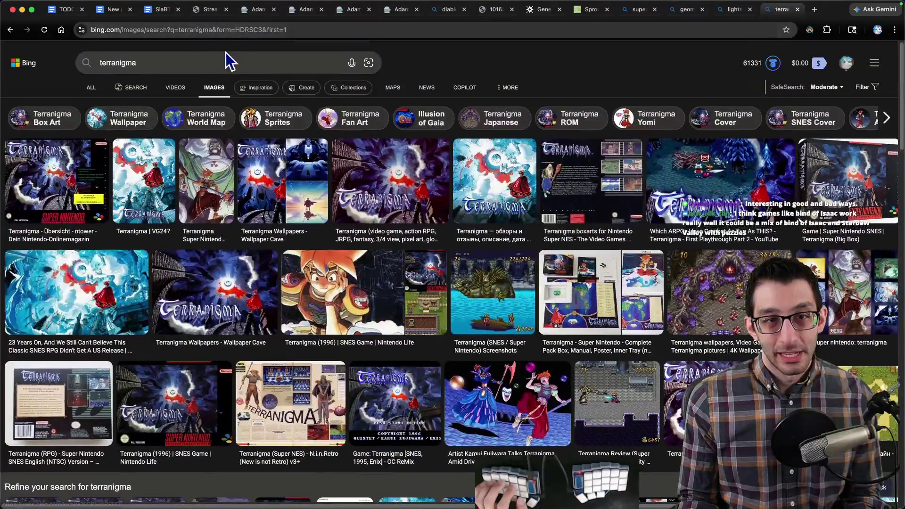
pyautogui.click(223, 57)
pyautogui.write('puzzles')
pyautogui.press('Return')
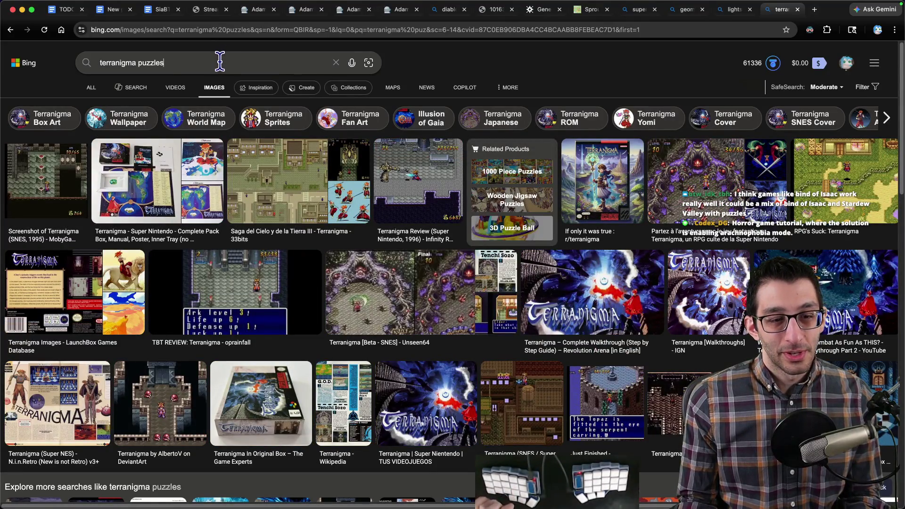
# - Search 'lufia 2 puzzles' and view the Lufia 2 Tetris Puzzle image result
pyautogui.press('super+a')
pyautogui.write('lufia')
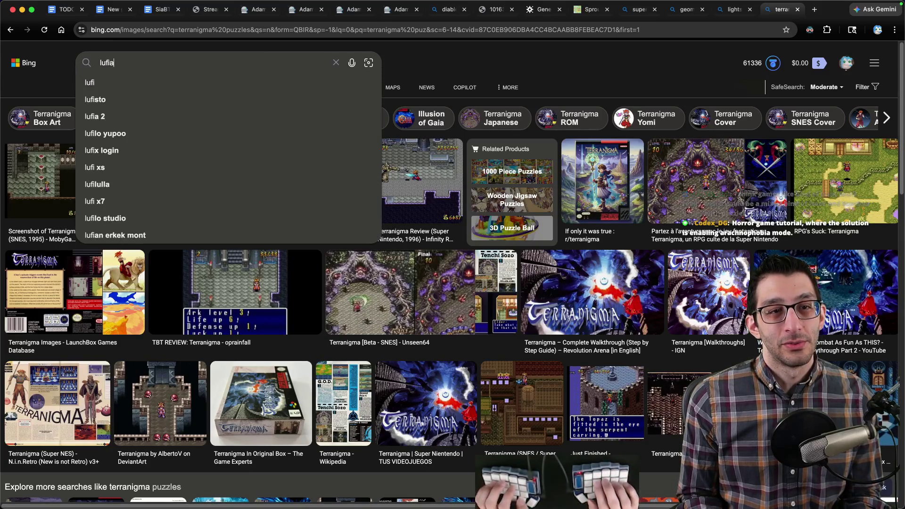
pyautogui.write(' 2')
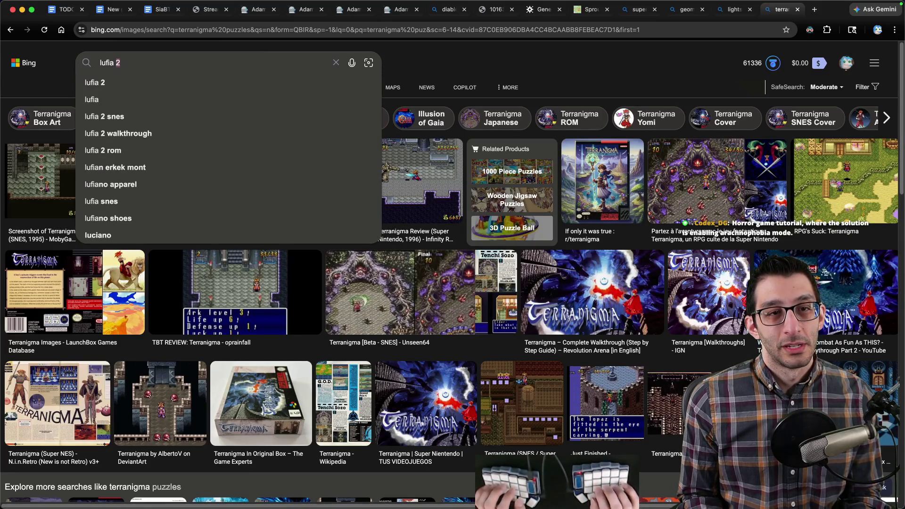
pyautogui.write(' puzzles')
pyautogui.press('Return')
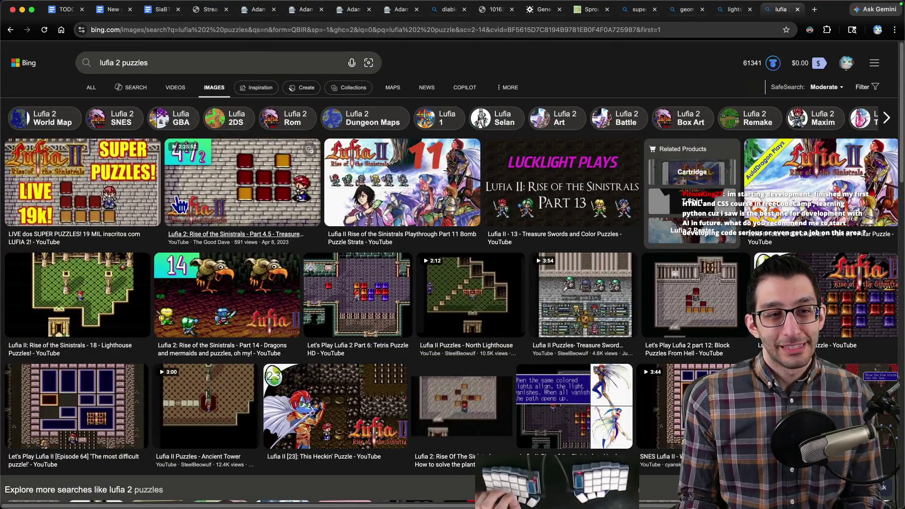
pyautogui.click(317, 311)
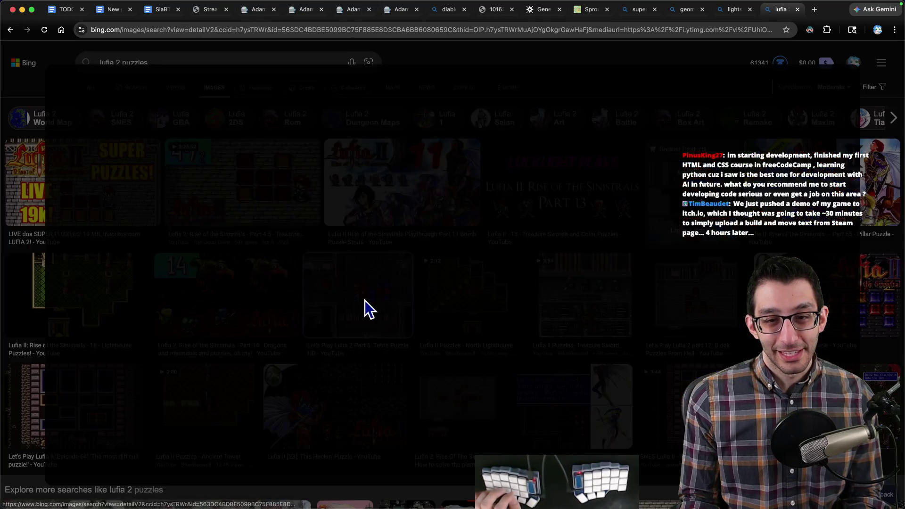
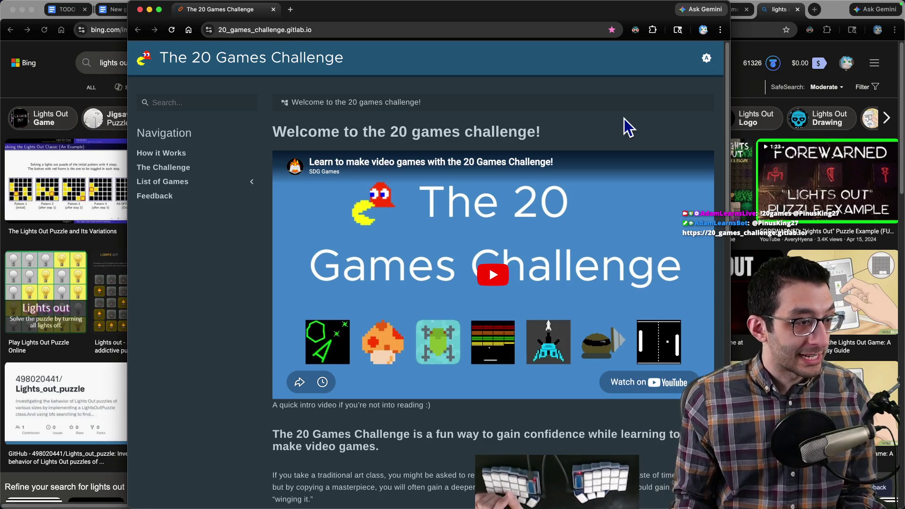
# - Close the 20 Games Challenge window and return to the TODO document tab
pyautogui.press('super+w')
pyautogui.press('super+1')
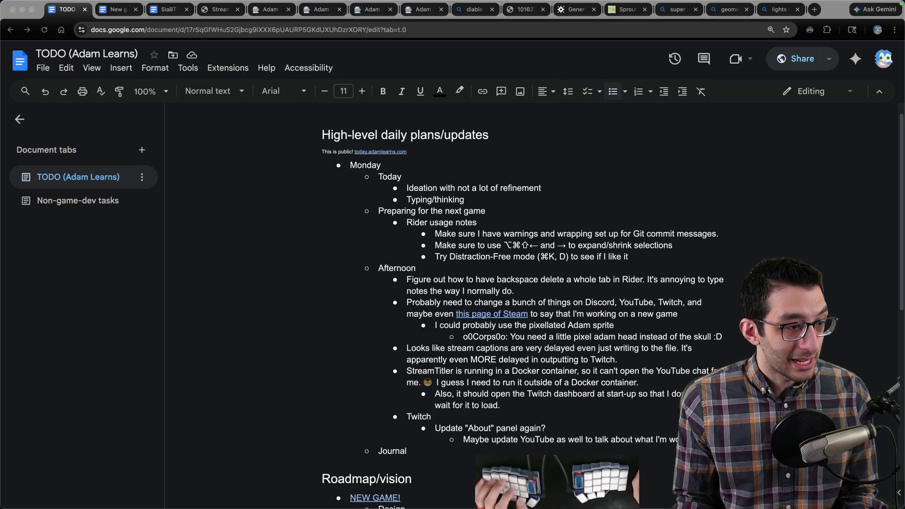
# - Paste the chat comment about pushing a game demo to itch.io as a new bullet under Afternoon
pyautogui.press('super+Tab')
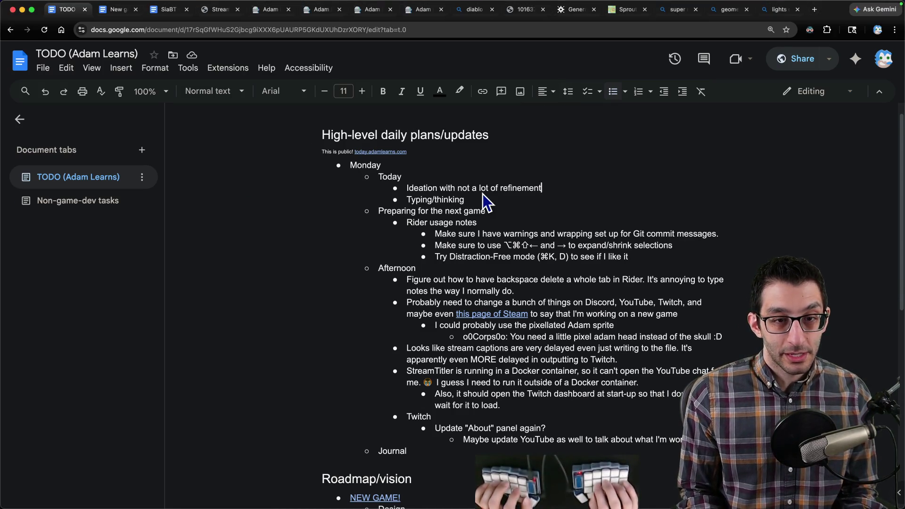
pyautogui.click(558, 193)
pyautogui.scroll(-1, 559, 196)
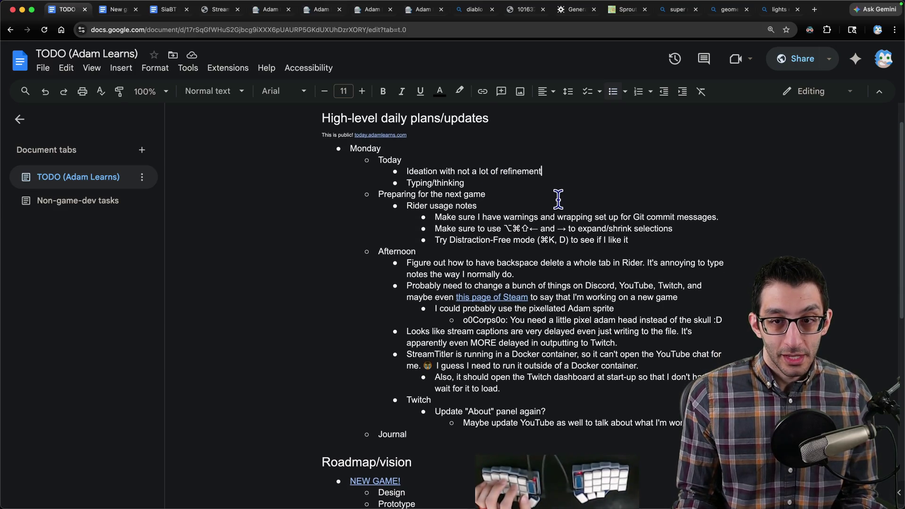
pyautogui.scroll(-3, 537, 205)
pyautogui.press('Return')
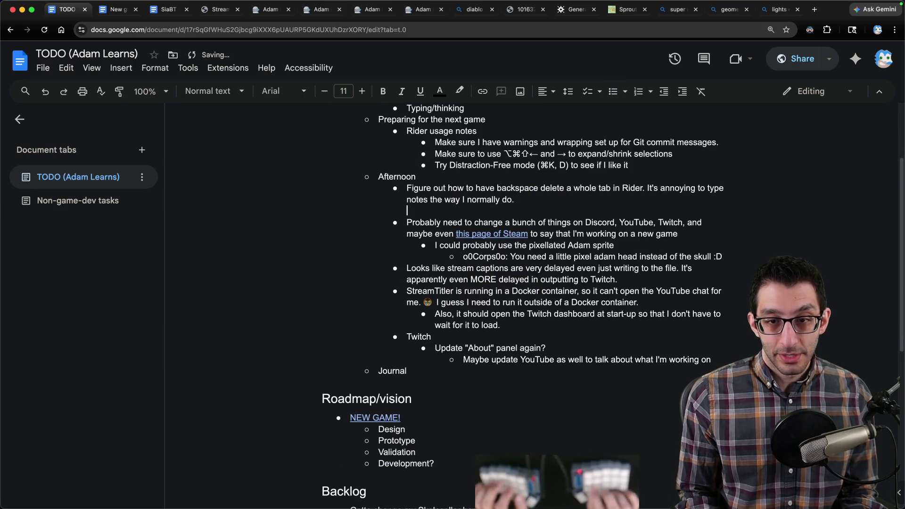
pyautogui.press('BackSpace')
pyautogui.press('Return')
pyautogui.write('9:38TimBeaudet: We just pushed a demo of my game to itch.io, which I thought was going to take ~30 minutes to simply upload a build and move text from Steam page... 4 hours later...')
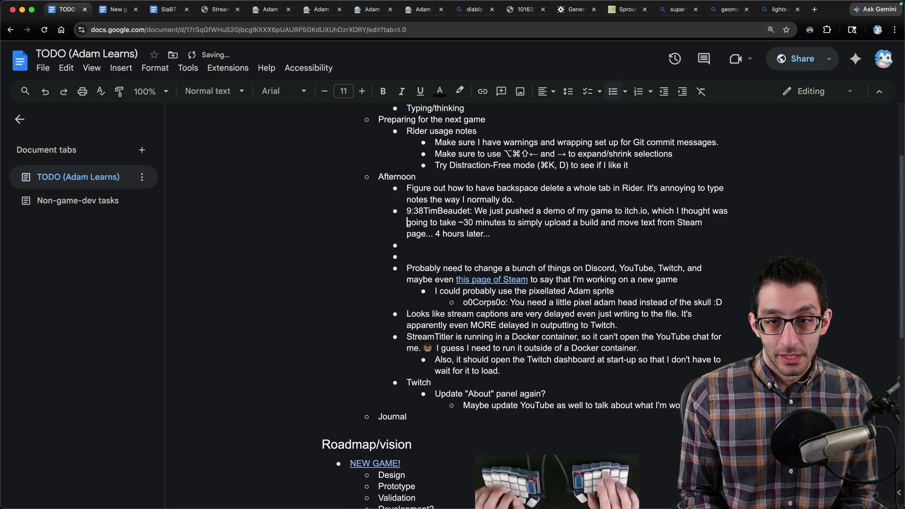
# - Strip the 9:38 timestamp and empty bullets from the pasted line, then switch to the SiaBT design doc
pyautogui.moveTo(406, 211); pyautogui.dragTo(427, 211)
pyautogui.press('BackSpace')
pyautogui.press('BackSpace')
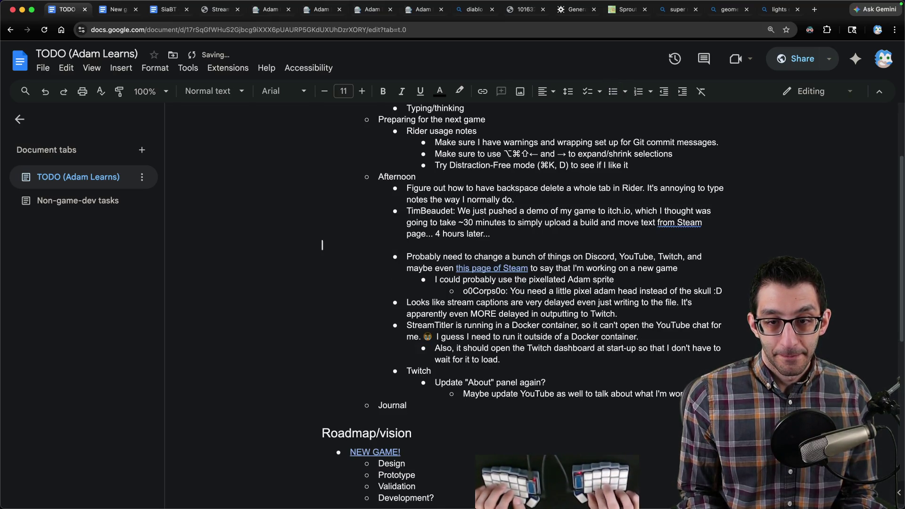
pyautogui.press('BackSpace')
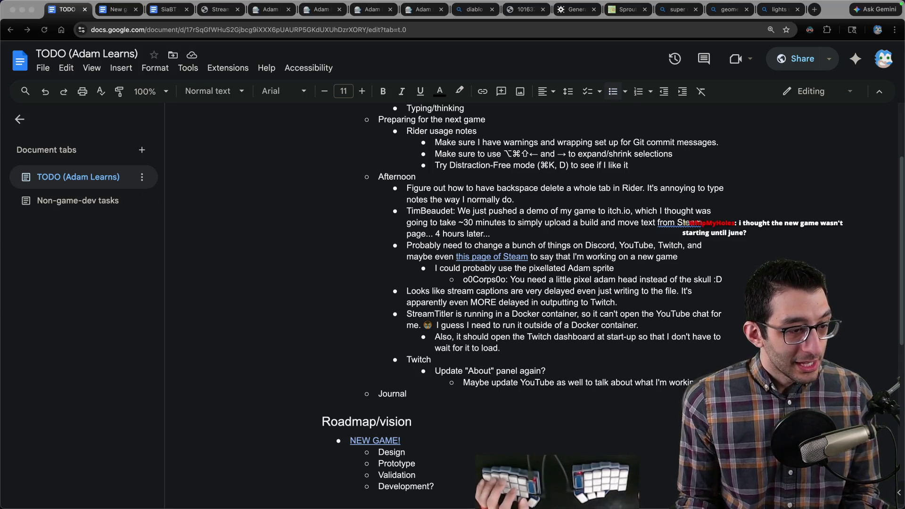
pyautogui.scroll(-1, 508, 306)
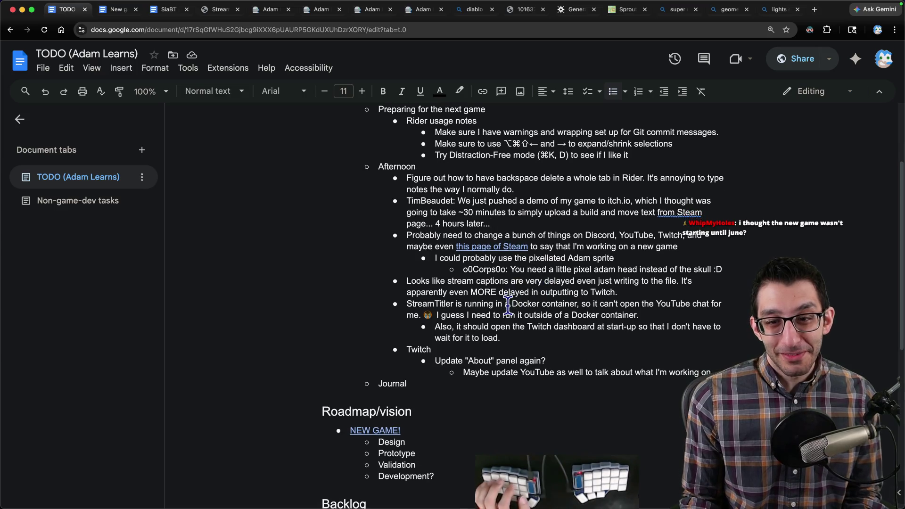
pyautogui.hotkey('ctrl', 'Tab')
pyautogui.hotkey('ctrl', 'Tab')
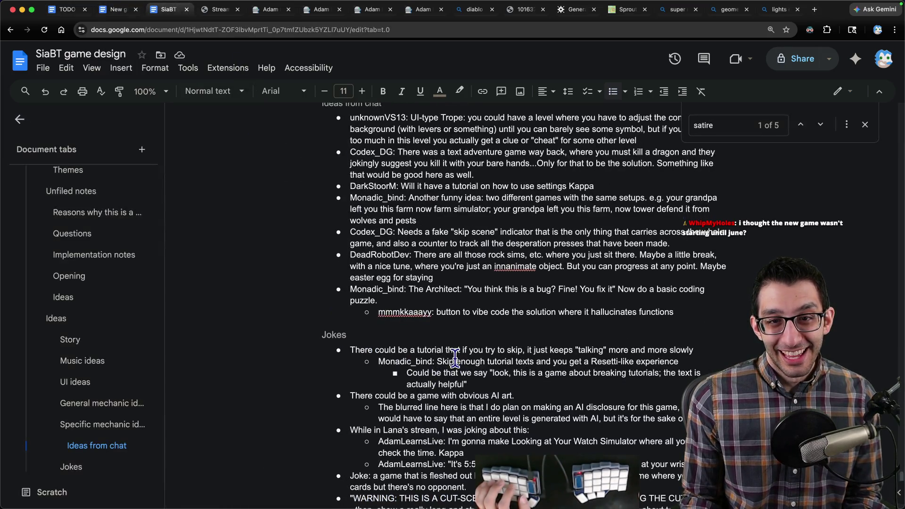
# - Paste the premium micro-transaction currency idea under Ideas from chat, then start a stream-commands search in a new tab
pyautogui.press('Return')
pyautogui.hotkey('shift', 'Tab')
pyautogui.write('uFF_Da: Can there be some "premium" micro-tx currency it gives you, then forces you to buy a special item before you can move on. But you have no way to actually buy the currency later. poking fun at mobile games')
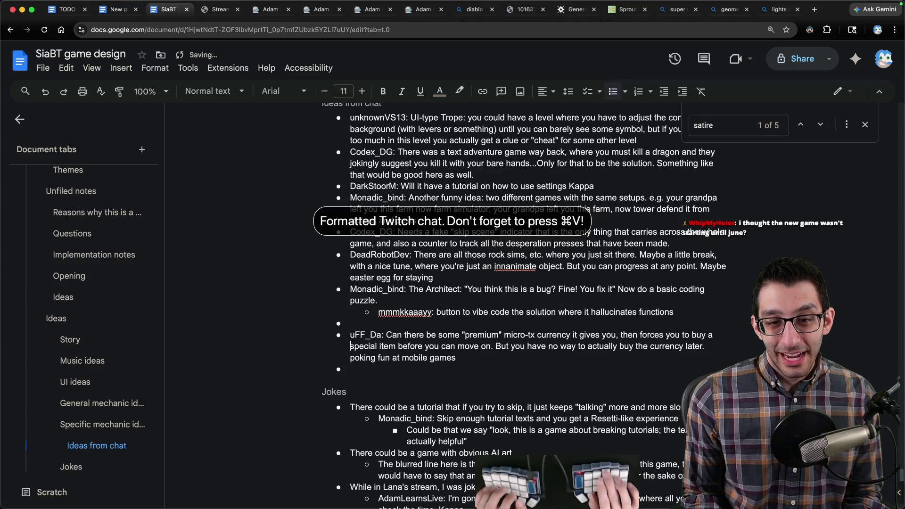
pyautogui.write('This could')
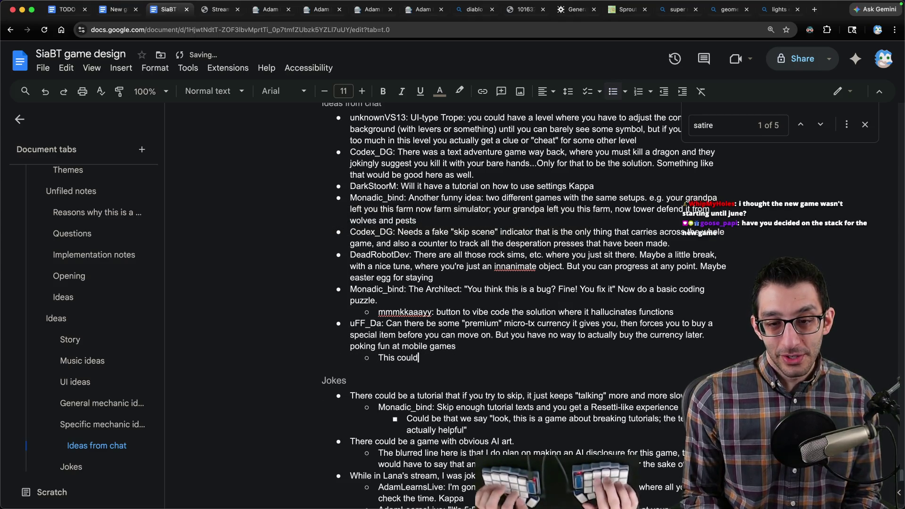
pyautogui.write(' games or puzzles that are too hard. Speedrunners')
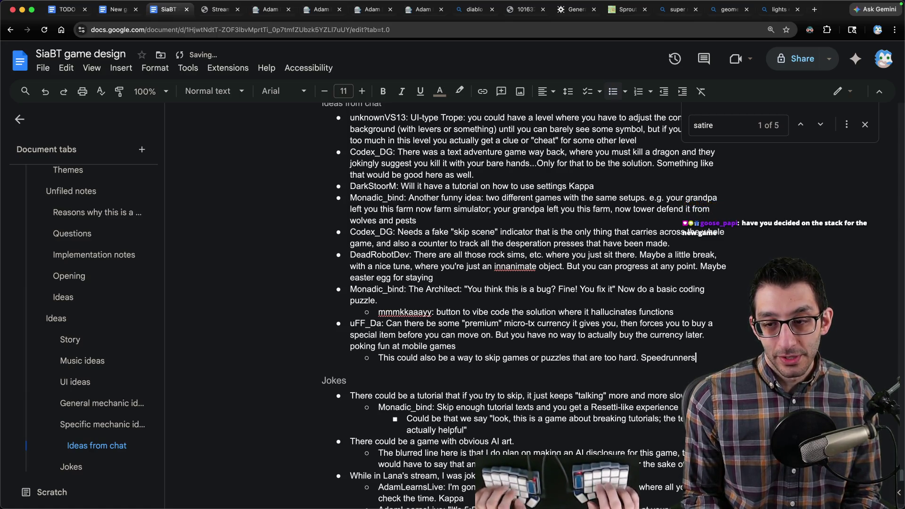
pyautogui.write('e this s')
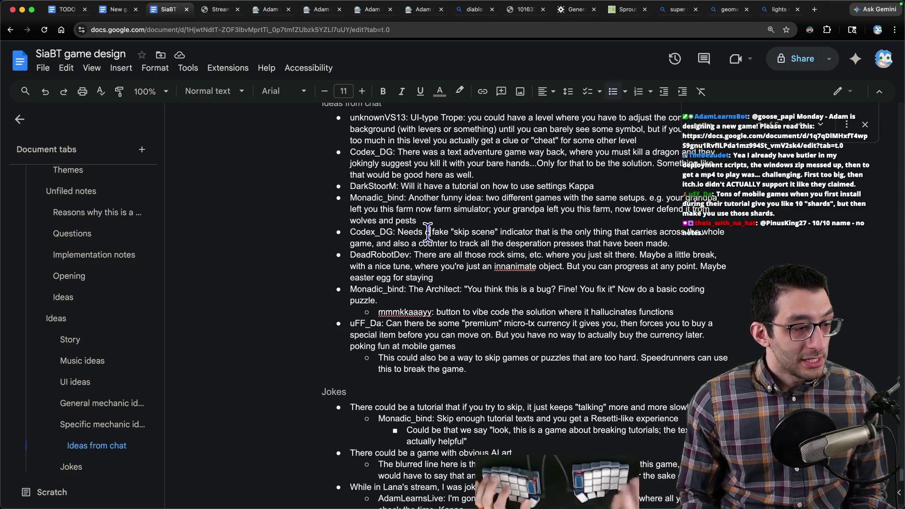
pyautogui.press('super+t')
pyautogui.write('c')
pyautogui.press('Tab')
pyautogui.write('june')
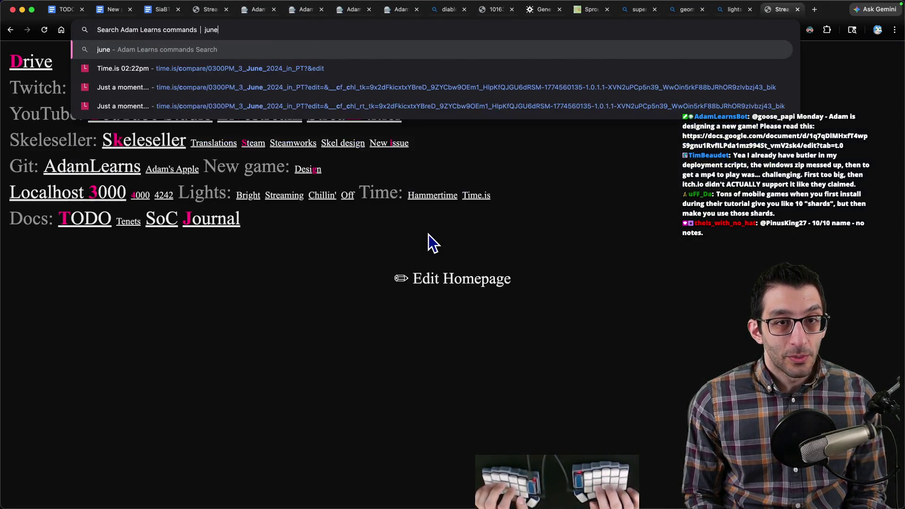
# - Search the Adam Learns command list for 'june' and jump through the matches
pyautogui.press('Return')
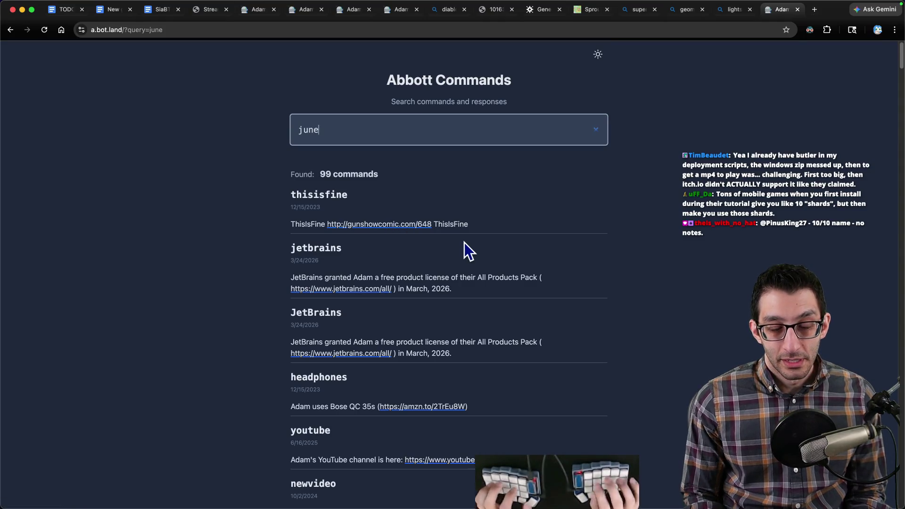
pyautogui.press('super+f')
pyautogui.write('june')
pyautogui.press('Return')
pyautogui.press('Return')
pyautogui.press('Return')
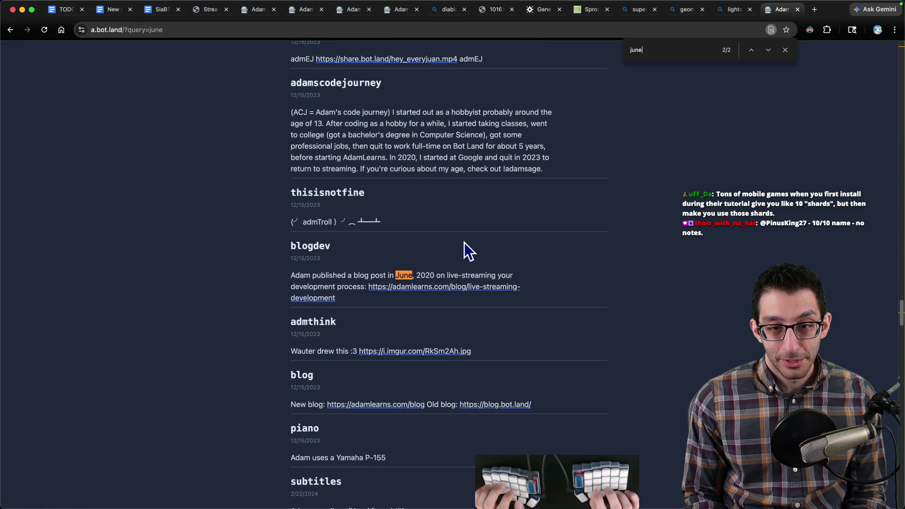
# - Close the command results and Lights Out search tabs and return to the TODO document
pyautogui.press('super+w')
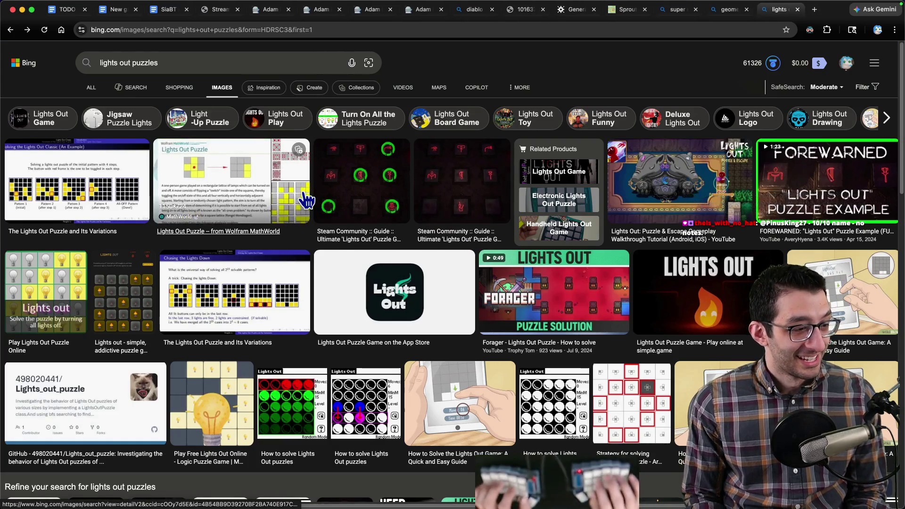
pyautogui.press('super+w')
pyautogui.press('super+1')
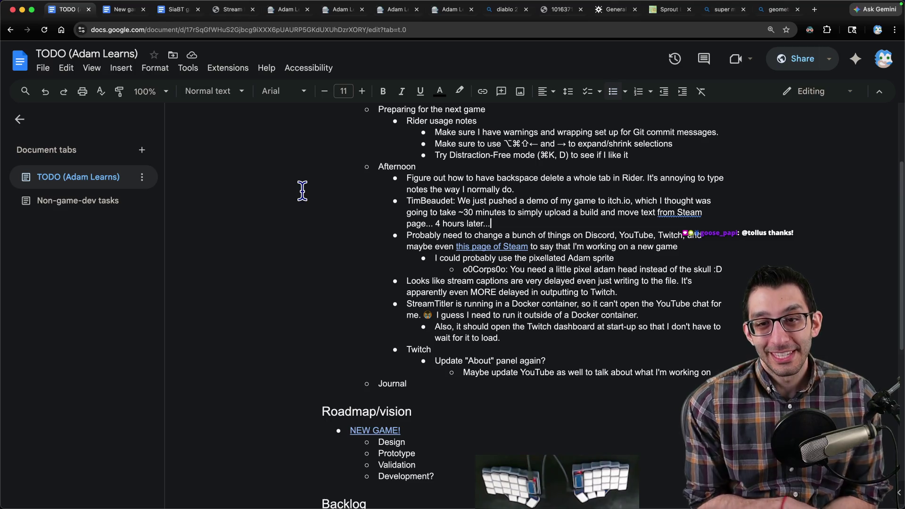
pyautogui.scroll(4, 616, 307)
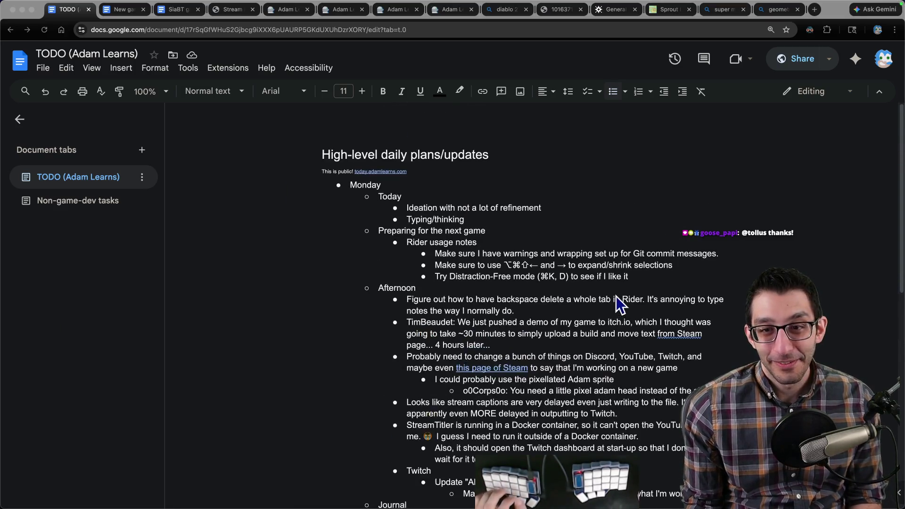
pyautogui.click(170, 14)
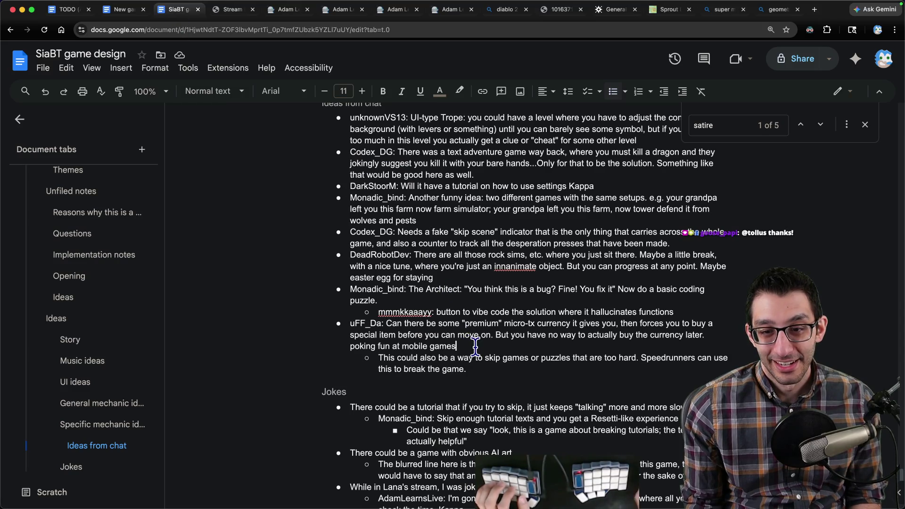
pyautogui.press('Return')
pyautogui.press('Tab')
pyautogui.write('uFF_Da: Tons of mobile games when you first install during their tutorial give you like 10 "shards", but then make you use those shards.')
pyautogui.press('Return')
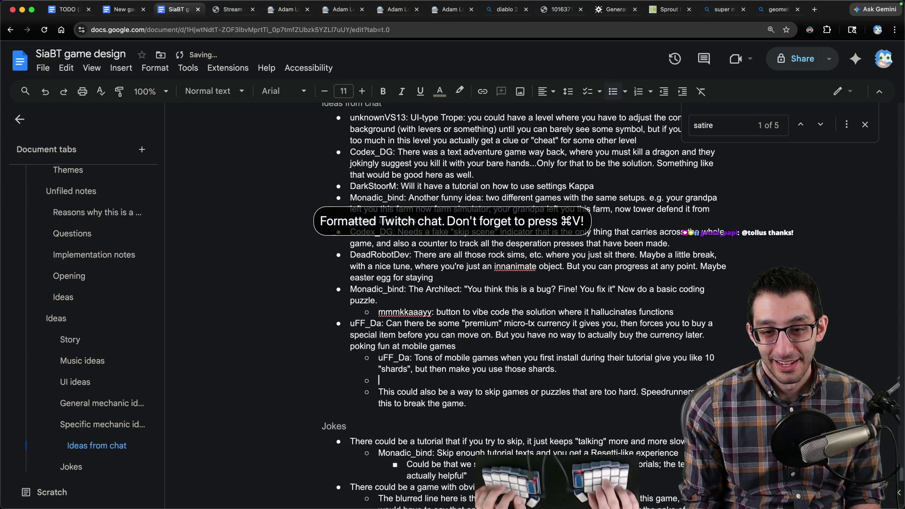
pyautogui.press('BackSpace')
pyautogui.press('BackSpace')
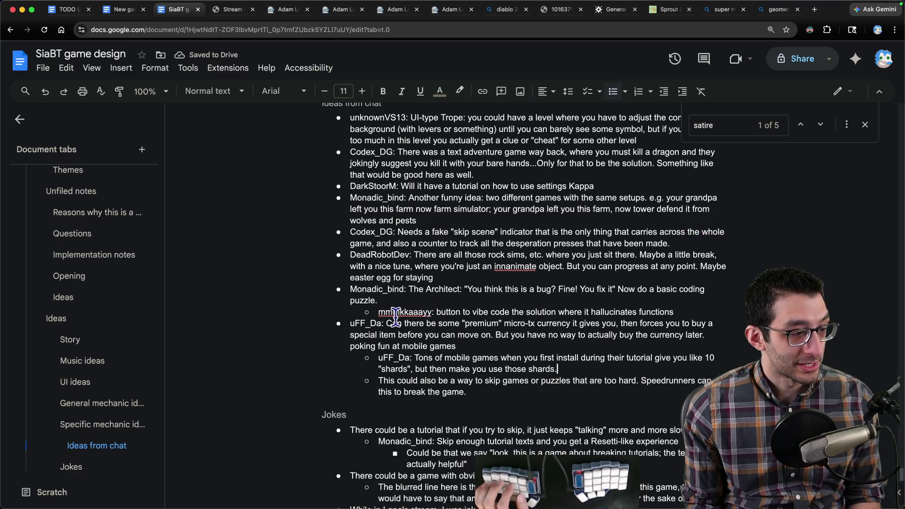
pyautogui.press('super+Tab')
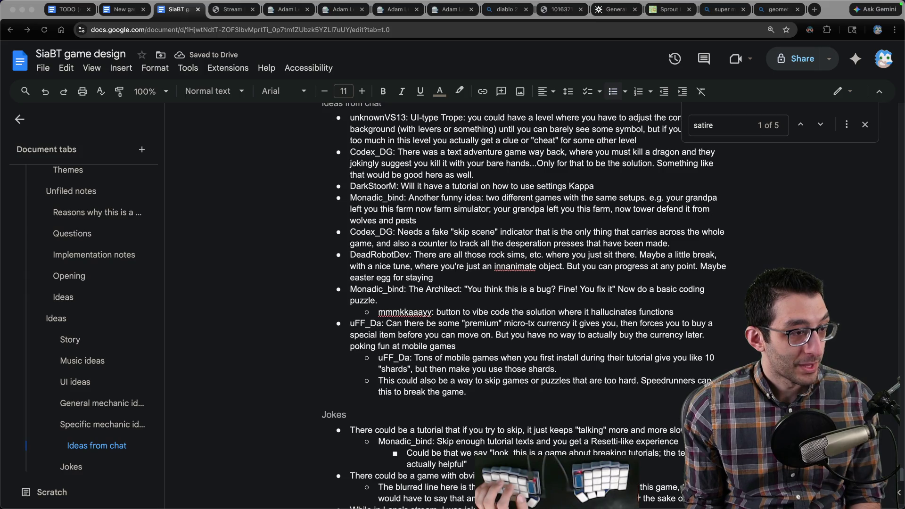
pyautogui.click(127, 10)
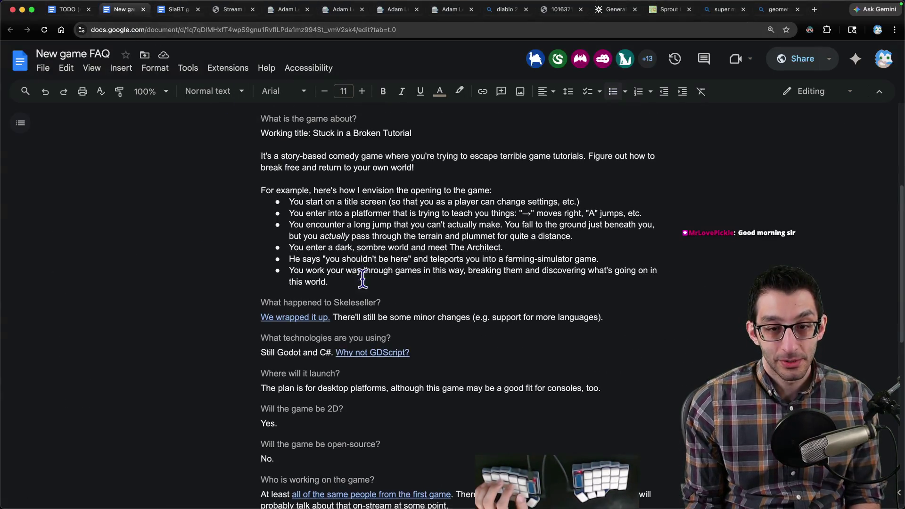
# - Glance at the top of the New game FAQ, then switch to the SiaBT design document
pyautogui.moveTo(461, 264); pyautogui.dragTo(233, 236)
pyautogui.scroll(5, 347, 217)
pyautogui.press('super+Up')
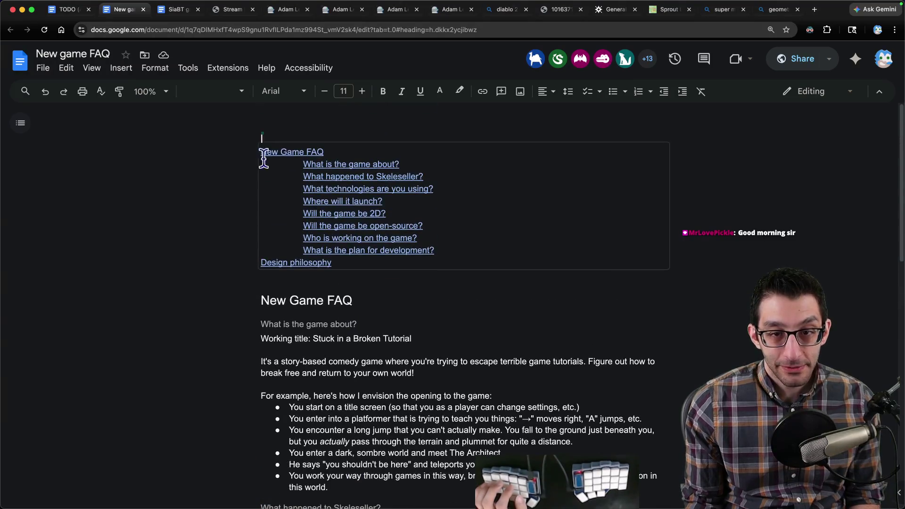
pyautogui.scroll(-5, 327, 274)
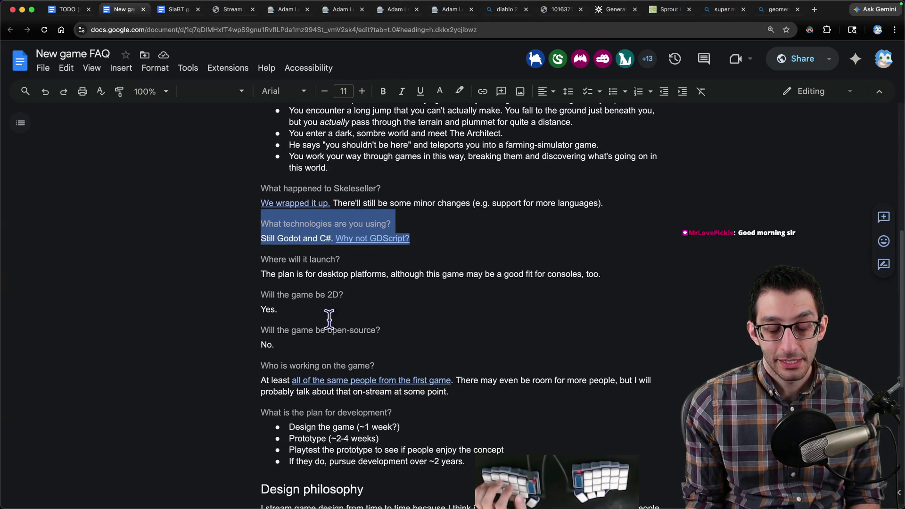
pyautogui.scroll(5, 404, 368)
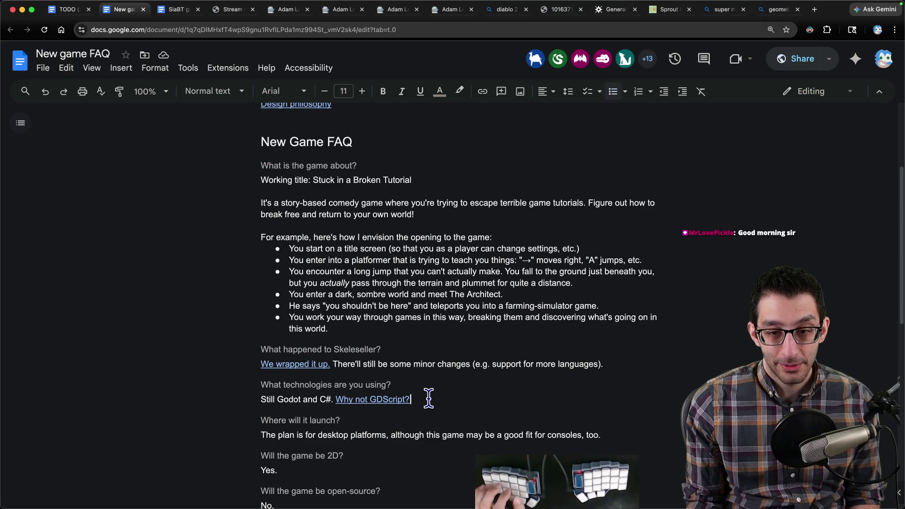
pyautogui.hotkey('ctrl', 'Tab')
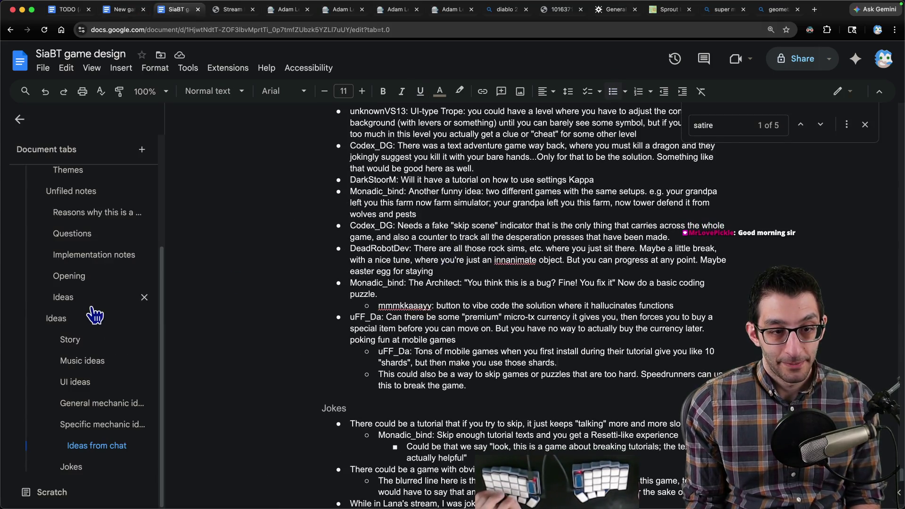
# - Move the SiaBT farming/survival game bullet from Ideas to the end of Jokes and reword it
pyautogui.click(63, 298)
pyautogui.tripleClick(418, 170)
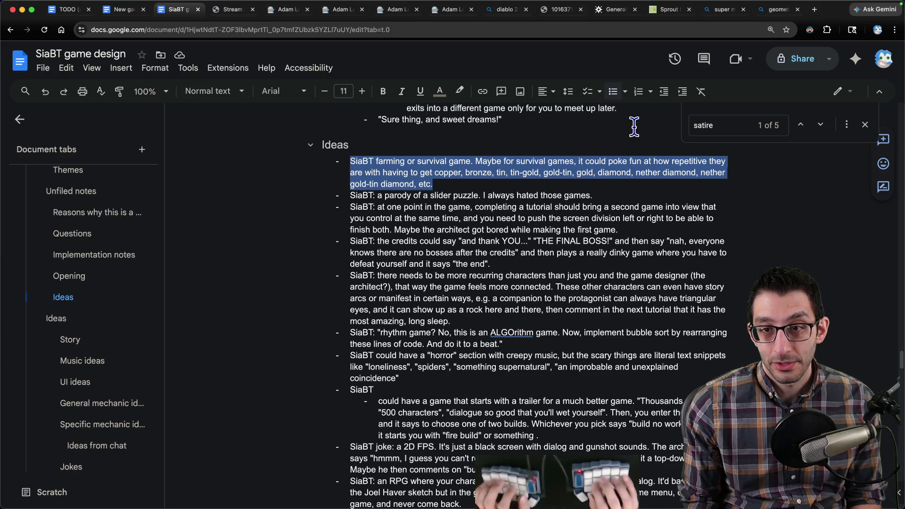
pyautogui.hotkey('ctrl', 'x')
pyautogui.press('BackSpace')
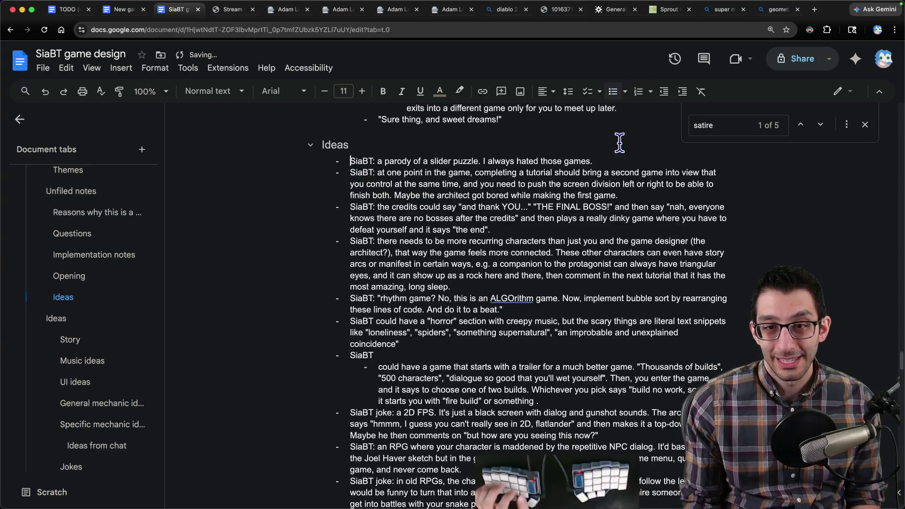
pyautogui.hotkey('ctrl', 'End')
pyautogui.hotkey('ctrl', 'v')
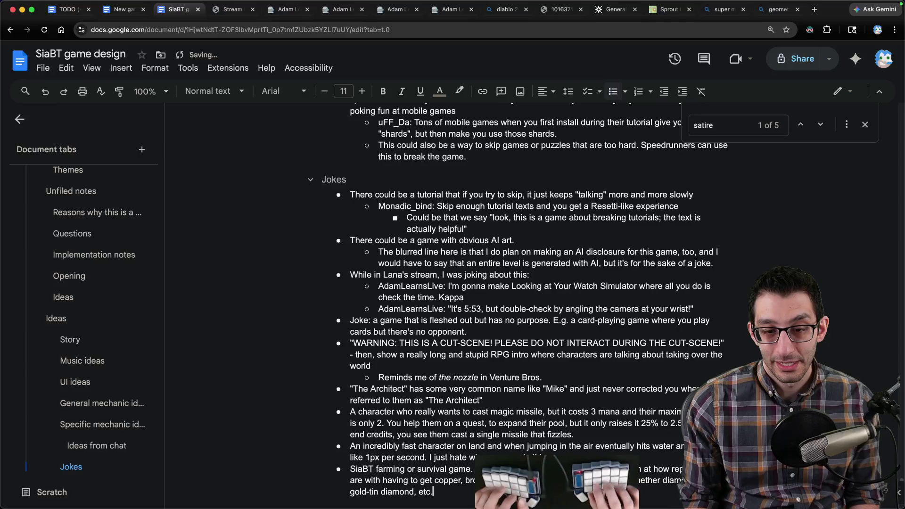
pyautogui.doubleClick(382, 468)
pyautogui.write('a survival game that')
pyautogui.hotkey('shift', 'End')
pyautogui.write('poke')
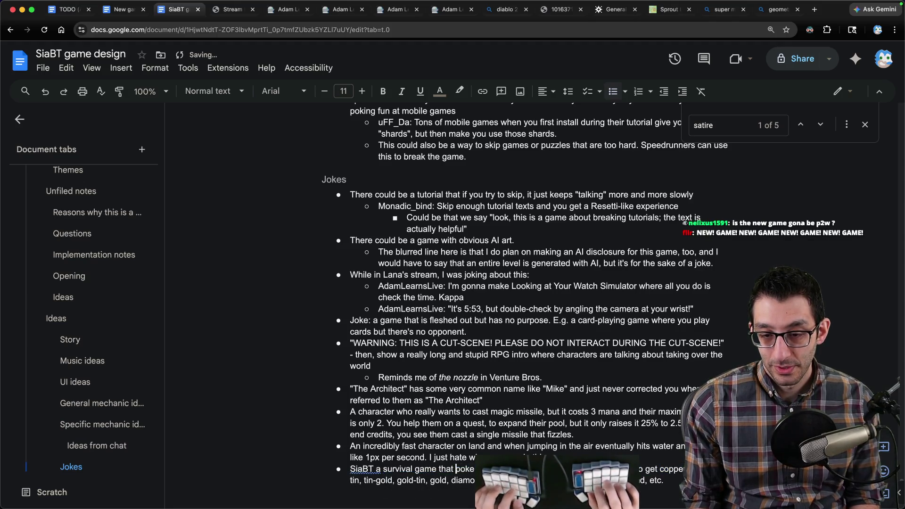
# - Move the slider puzzle idea from Ideas to the end of the Jokes list
pyautogui.click(91, 297)
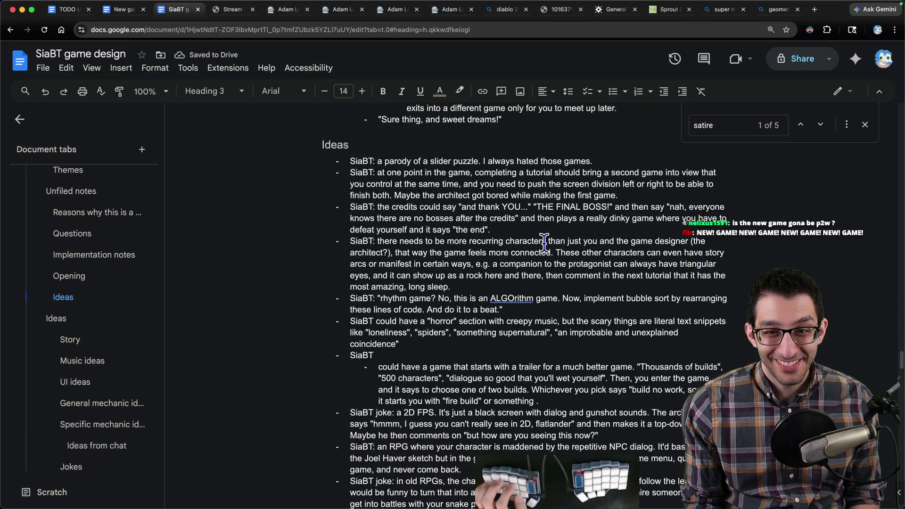
pyautogui.click(471, 160)
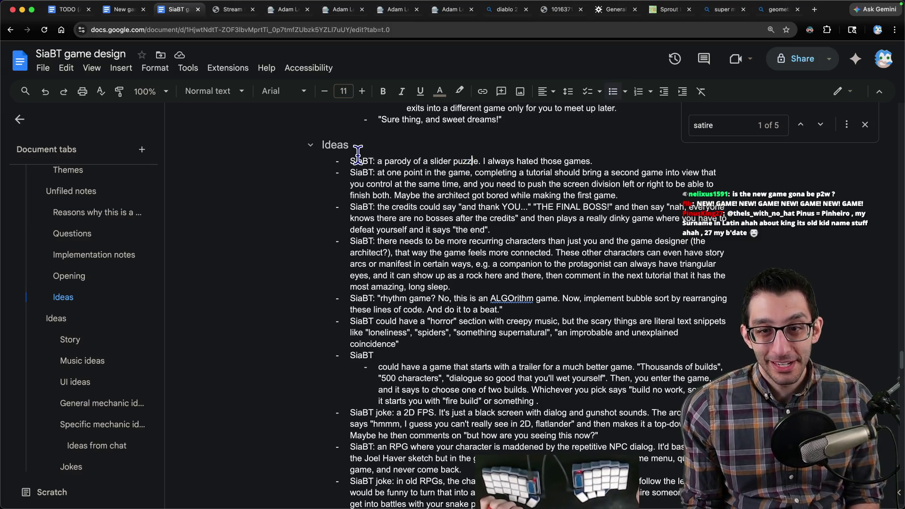
pyautogui.moveTo(357, 153); pyautogui.dragTo(601, 162)
pyautogui.click(614, 157)
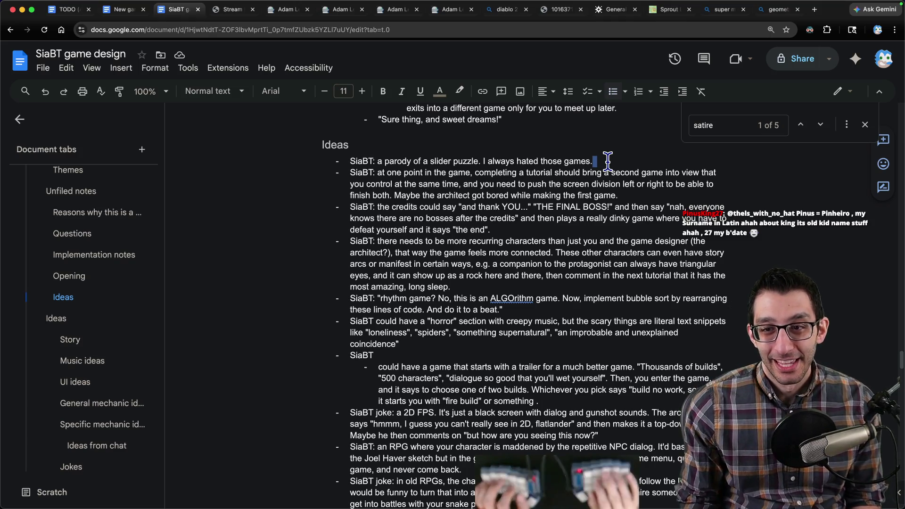
pyautogui.press('super+BackSpace')
pyautogui.press('super+Down')
pyautogui.press('super+v')
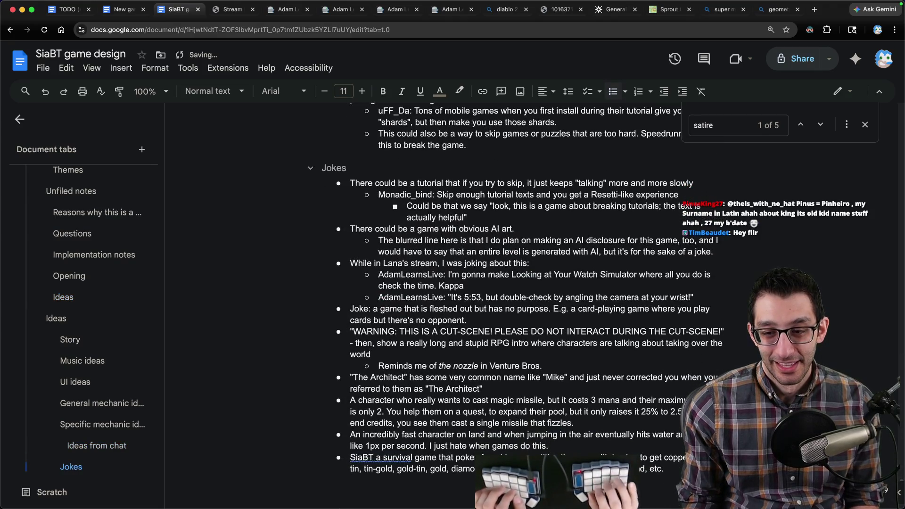
# - Drop the SiaBT prefixes from the survival and slider puzzle lines and capitalise them
pyautogui.hotkey('shift', 'alt', 'Right')
pyautogui.hotkey('shift', 'alt', 'Right')
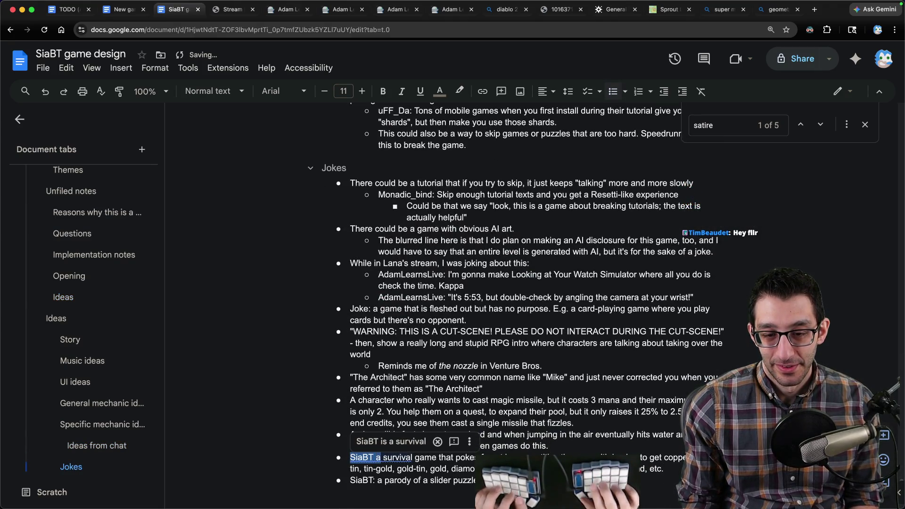
pyautogui.write('A')
pyautogui.press('Down')
pyautogui.hotkey('shift', 'alt', 'Right')
pyautogui.hotkey('shift', 'alt', 'Right')
pyautogui.press('BackSpace')
pyautogui.hotkey('shift', 'Right')
pyautogui.write('A')
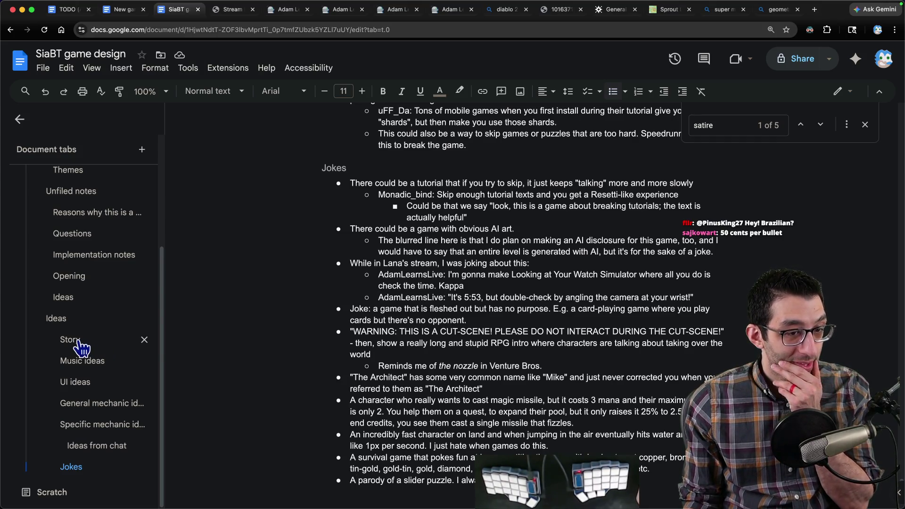
# - Delete the leftover empty Ideas bullet, then start an 'accessibility' note in the scratch editor
pyautogui.click(84, 300)
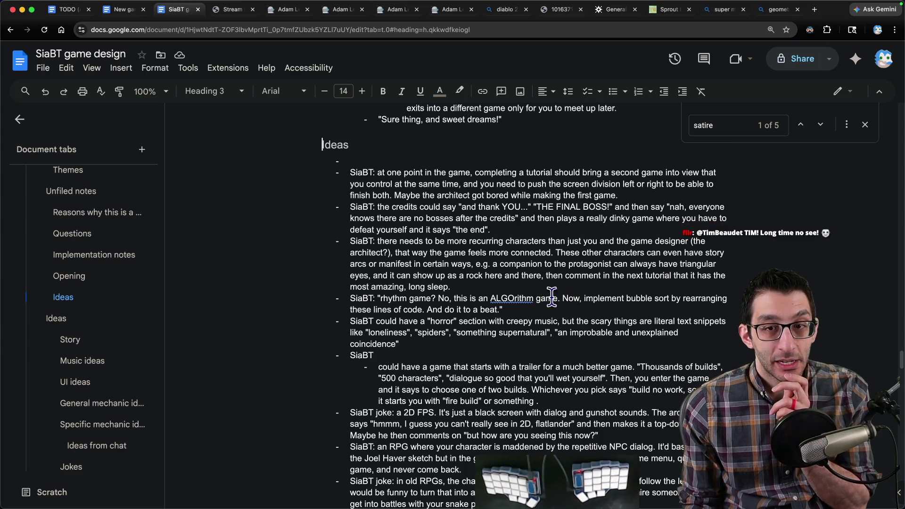
pyautogui.click(450, 164)
pyautogui.press('Delete')
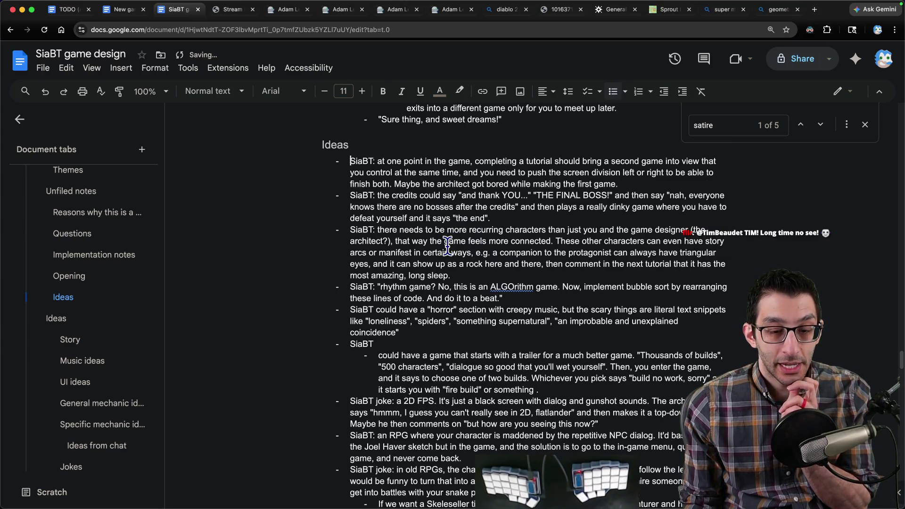
pyautogui.press('super+Tab')
pyautogui.write('accessibility')
pyautogui.press('Return')
pyautogui.write('never have just one i')
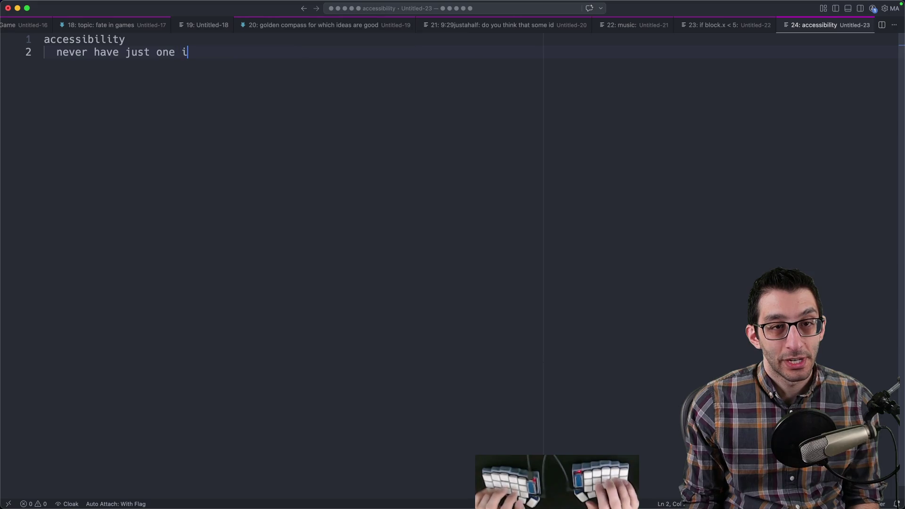
pyautogui.write('ndicator for something')
# - Note that errors should never have just one indicator, with an ERROR coloring example
pyautogui.press('Return')
pyautogui.press('Return')
pyautogui.press('Return')
pyautogui.press('Tab')
pyautogui.write('error: color is')
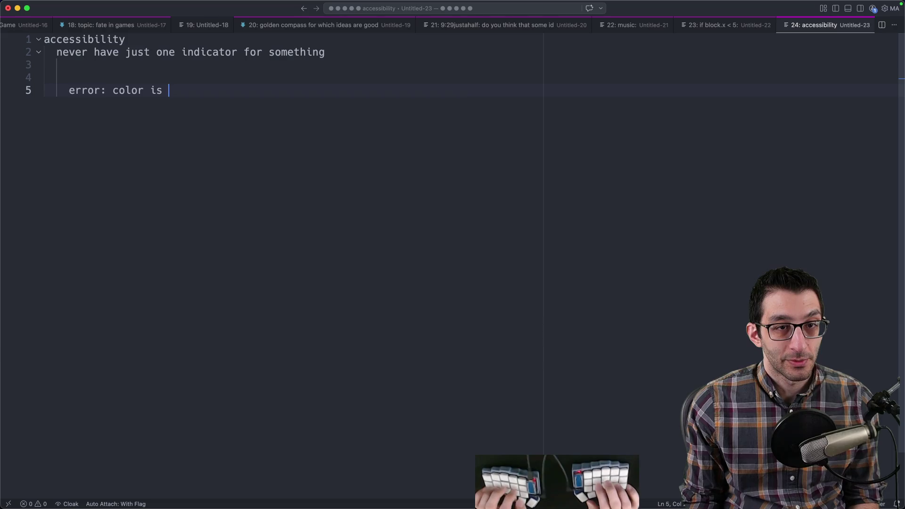
pyautogui.press('BackSpace')
pyautogui.press('BackSpace')
pyautogui.write('t red')
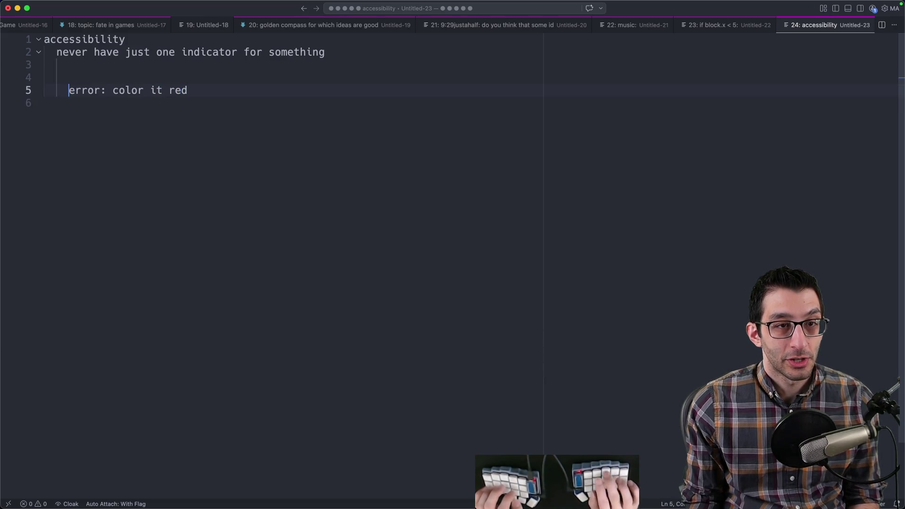
pyautogui.hotkey('shift', 'alt', 'Right')
pyautogui.press('Down')
pyautogui.write("RROR: thing couldn't load")
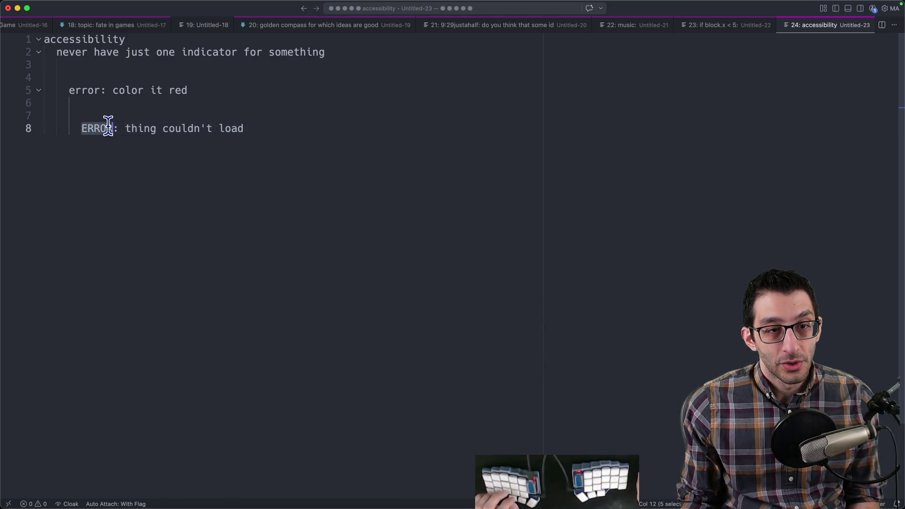
# - Extend the ERROR example line and add a note that some humor won't translate
pyautogui.moveTo(83, 128)
pyautogui.mouseDown()
pyautogui.moveTo(129, 132)
pyautogui.moveTo(195, 113)
pyautogui.mouseUp()
pyautogui.hotkey('shift', 'End')
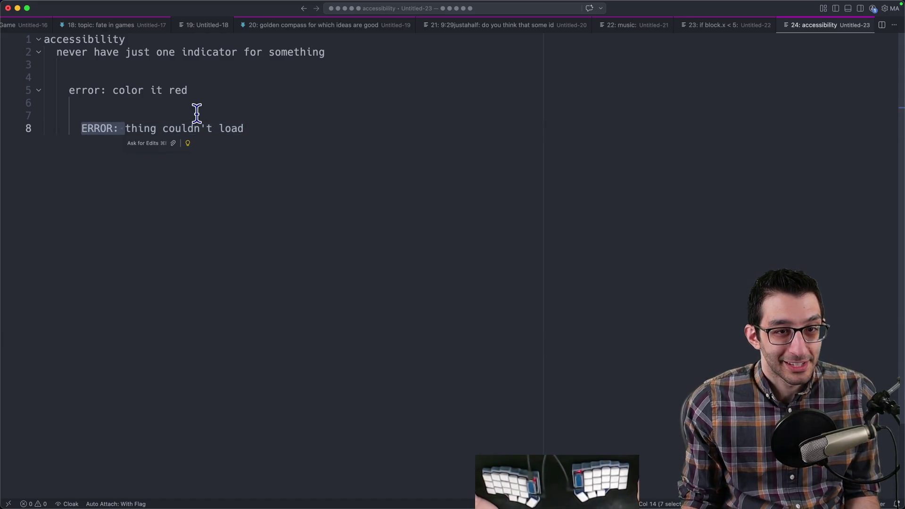
pyautogui.click(284, 132)
pyautogui.press('Return')
pyautogui.press('Return')
pyautogui.press('Return')
pyautogui.hotkey('shift', 'Tab')
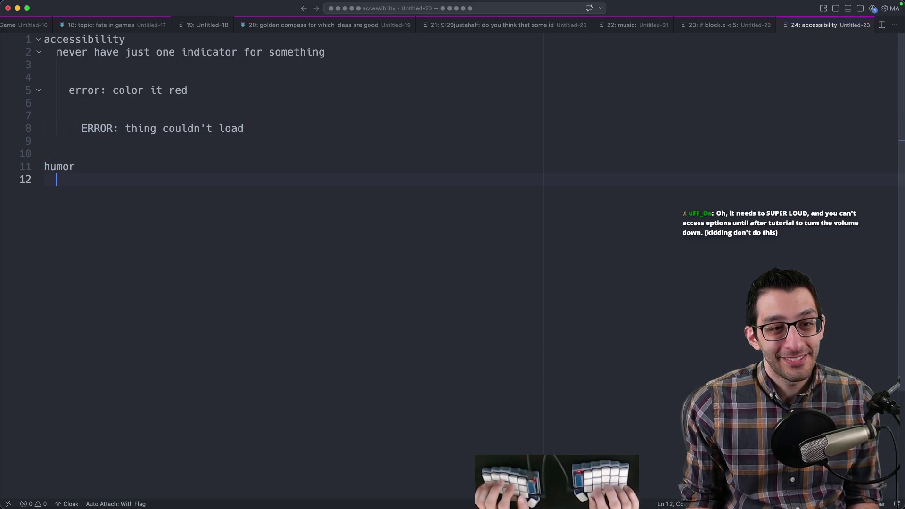
pyautogui.press('Tab')
pyautogui.write("some humor won't translate and that'")
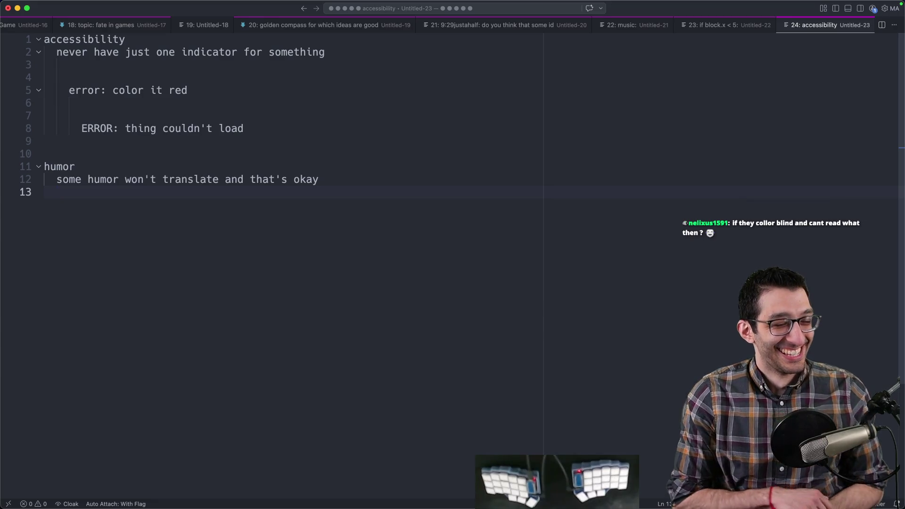
# - Close the notes file without saving and switch back to the design document
pyautogui.press('super+w')
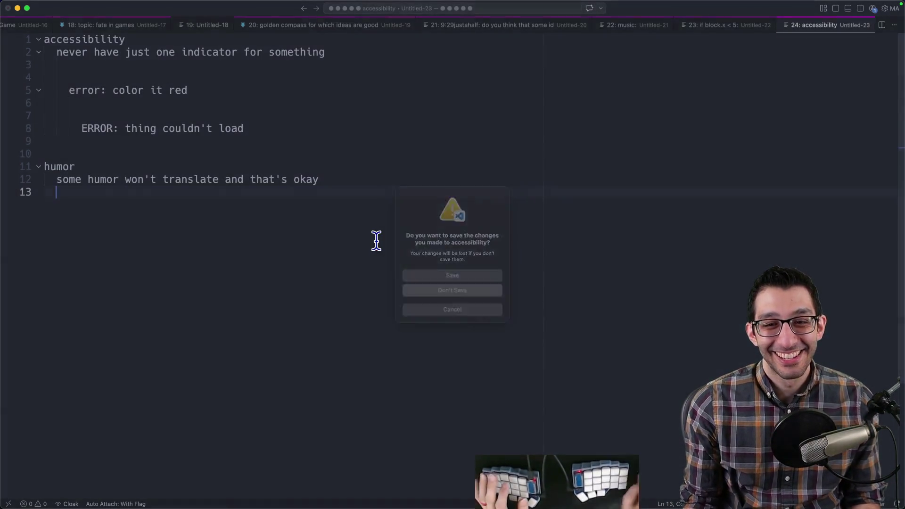
pyautogui.press('super+d')
pyautogui.press('super+Tab')
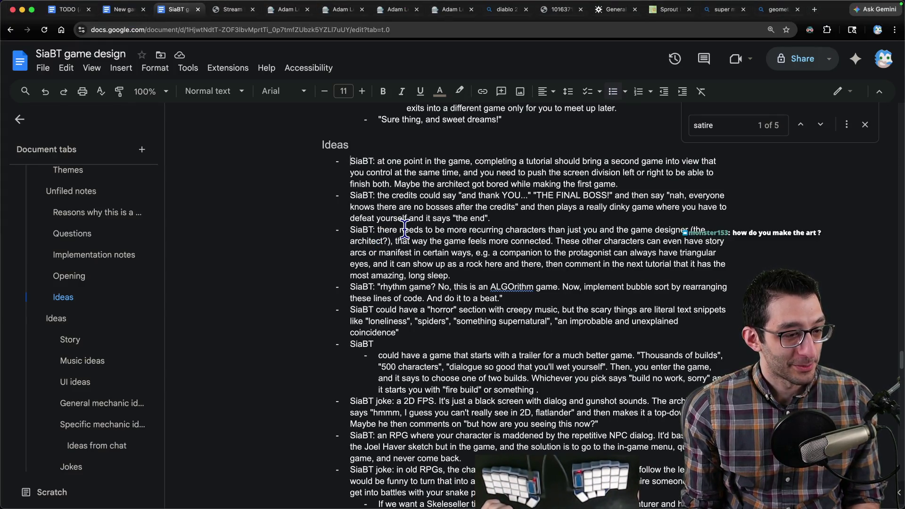
# - Cut the split-screen tutorial idea out of the Ideas list and remove its empty bullet
pyautogui.moveTo(644, 184)
pyautogui.mouseDown()
pyautogui.moveTo(340, 160)
pyautogui.moveTo(714, 173)
pyautogui.mouseUp()
pyautogui.tripleClick(620, 177)
pyautogui.press('BackSpace')
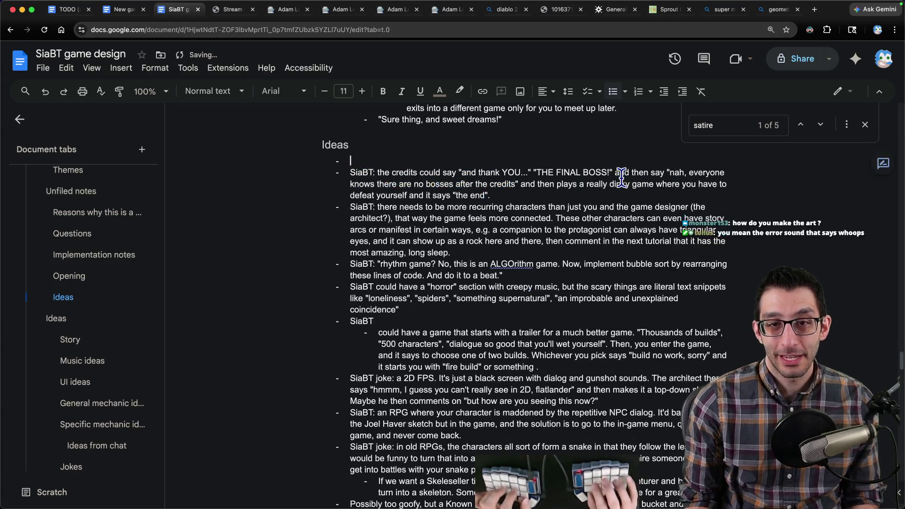
pyautogui.press('BackSpace')
pyautogui.press('BackSpace')
# - Paste the split-screen tutorial idea as a bullet under Specific mechanic ideas
pyautogui.click(102, 424)
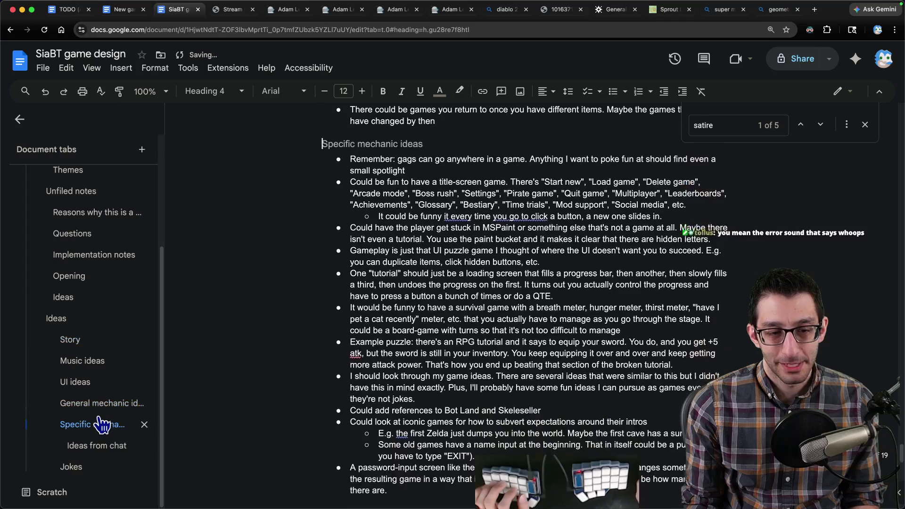
pyautogui.press('Down')
pyautogui.press('Return')
pyautogui.press('Up')
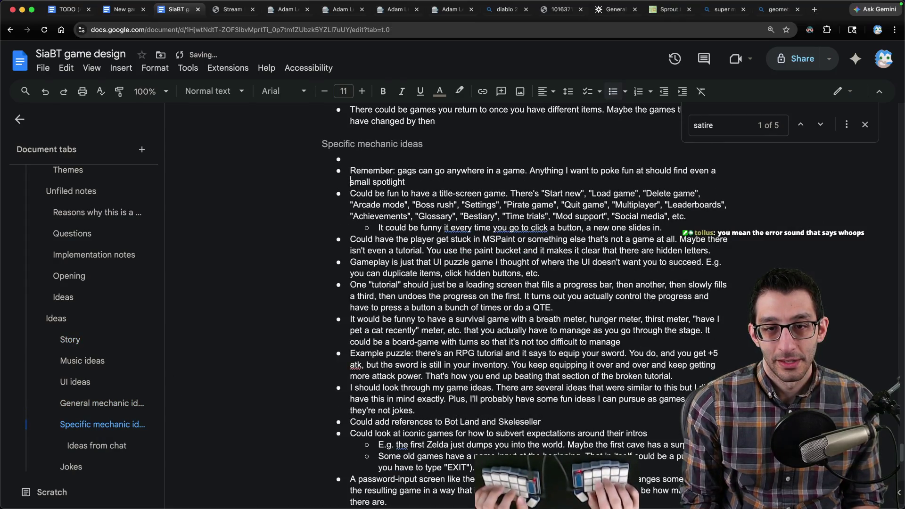
pyautogui.press('Down')
pyautogui.press('Return')
pyautogui.press('Up')
pyautogui.hotkey('ctrl', 'v')
pyautogui.press('BackSpace')
pyautogui.press('BackSpace')
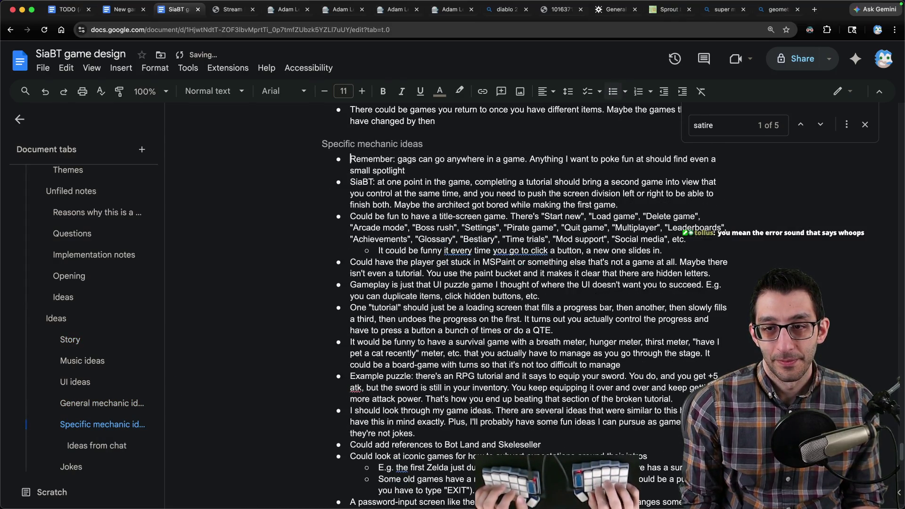
# - Move the 'gags can go anywhere' reminder to the top of Jokes as plain text
pyautogui.hotkey('shift', 'Down')
pyautogui.hotkey('shift', 'End')
pyautogui.hotkey('ctrl', 'x')
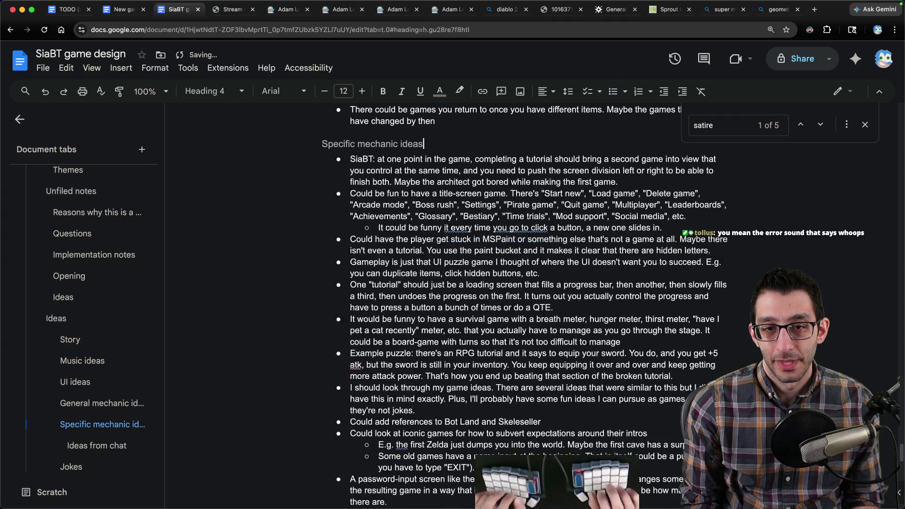
pyautogui.scroll(-10, 378, 353)
pyautogui.scroll(-5, 378, 355)
pyautogui.press('Up')
pyautogui.press('Up')
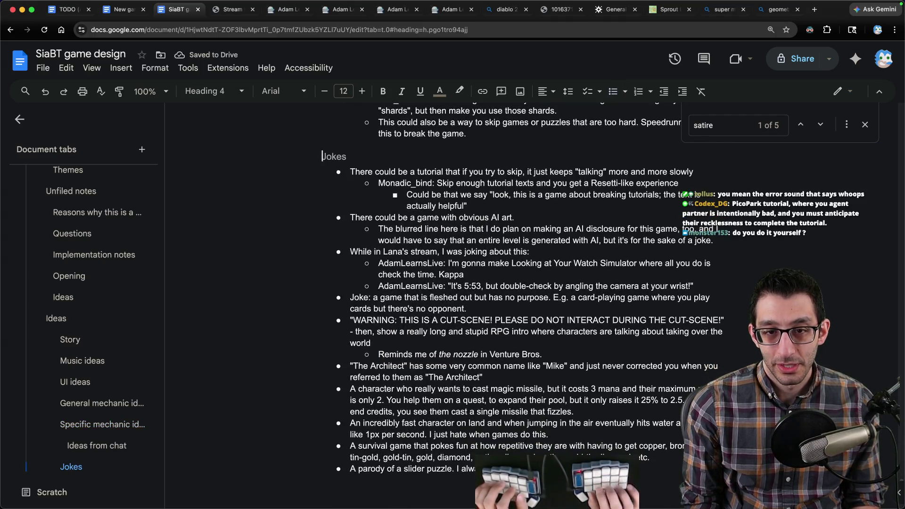
pyautogui.hotkey('ctrl', 'v')
pyautogui.hotkey('ctrl', 'z')
pyautogui.press('End')
pyautogui.press('Return')
pyautogui.hotkey('ctrl', 'v')
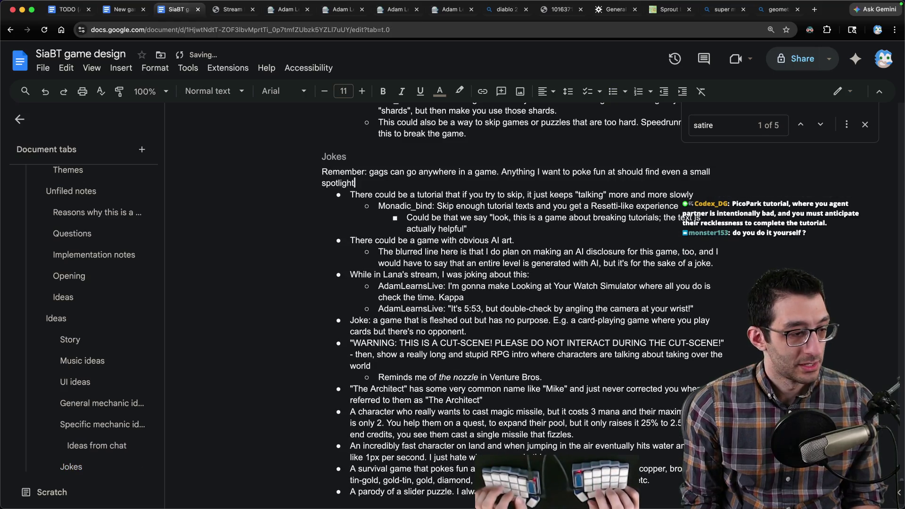
pyautogui.press('Left')
pyautogui.write('.')
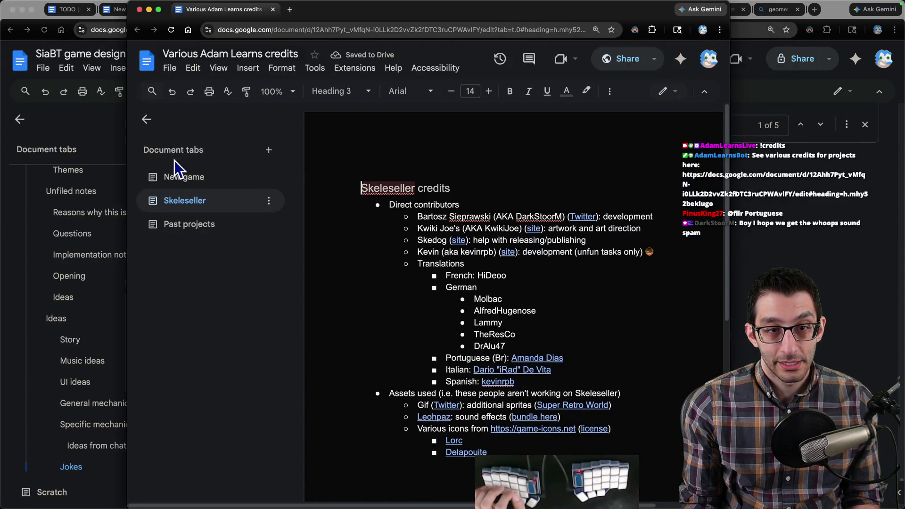
# - Rename the credits doc's New game tab after the game via its options menu
pyautogui.click(184, 178)
pyautogui.click(268, 177)
pyautogui.click(349, 258)
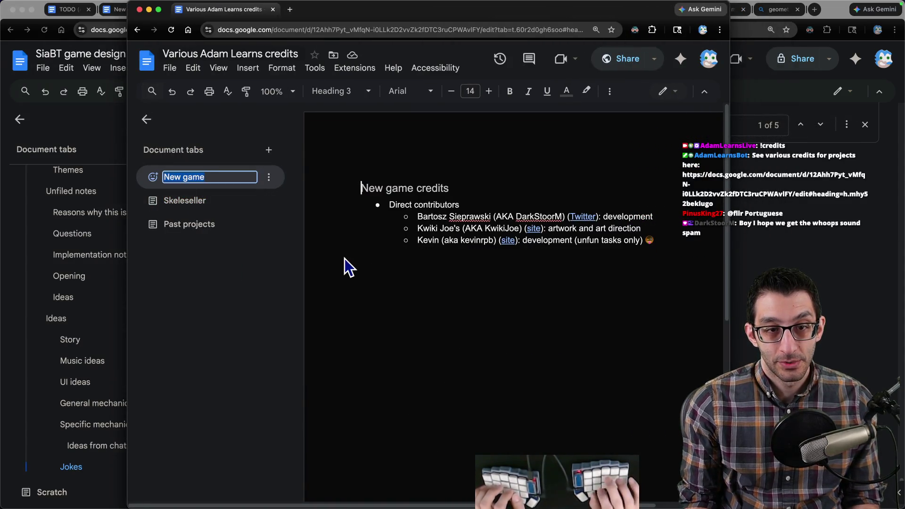
pyautogui.press('Return')
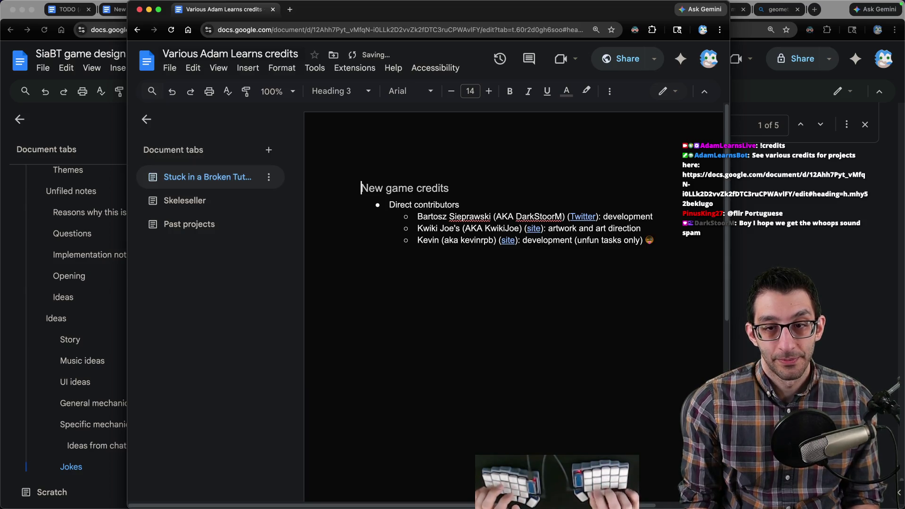
# - Change the 'Direct contributors' heading to 'Planned contributors'
pyautogui.click(426, 229)
pyautogui.moveTo(411, 222)
pyautogui.mouseDown()
pyautogui.moveTo(642, 273)
pyautogui.moveTo(379, 210)
pyautogui.mouseUp()
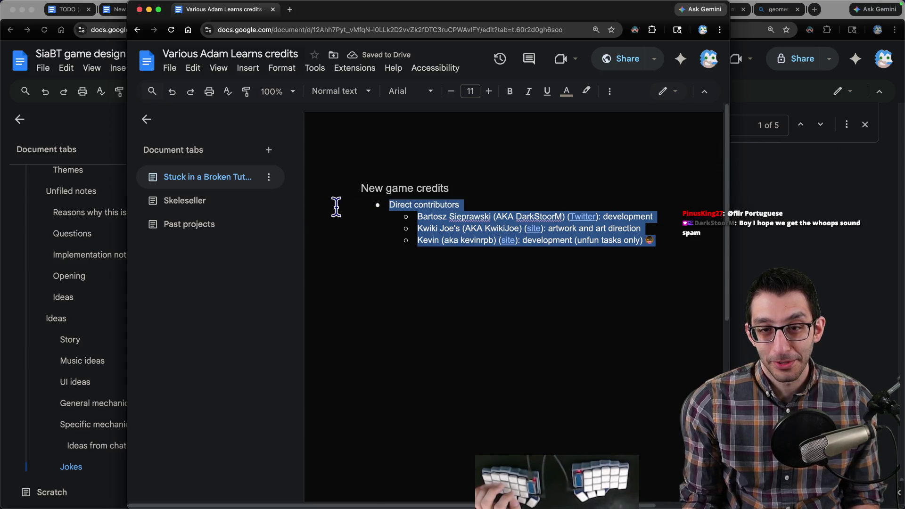
pyautogui.press('Left')
pyautogui.write('Pla')
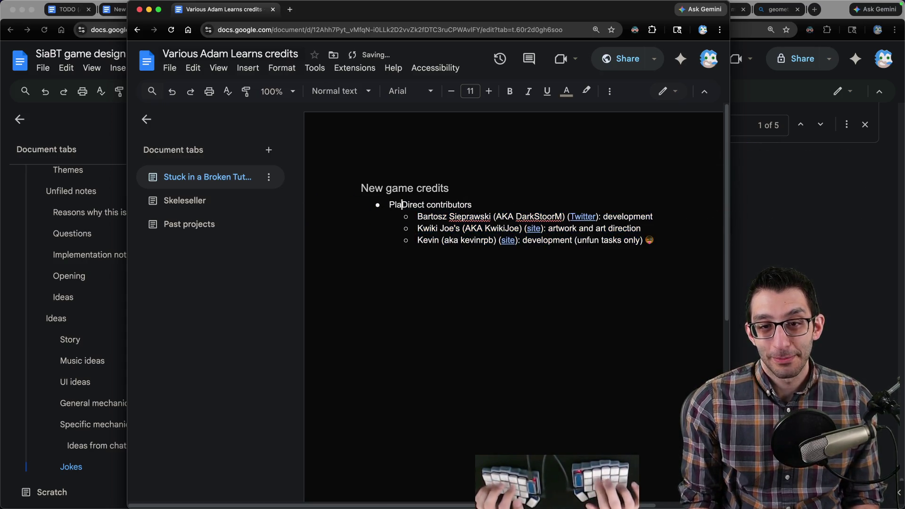
pyautogui.hotkey('shift', 'Right')
pyautogui.write('d')
# - Italicize 'Planned', add the note that coding hadn't started yet, and close the credits doc
pyautogui.press('Home')
pyautogui.hotkey('alt', 'shift', 'Right')
pyautogui.press('super+i')
pyautogui.press('End')
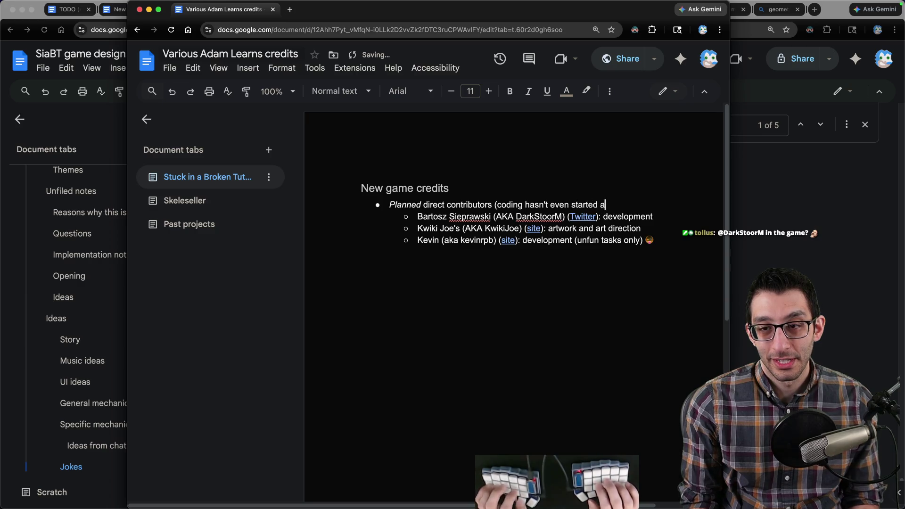
pyautogui.write('riting th')
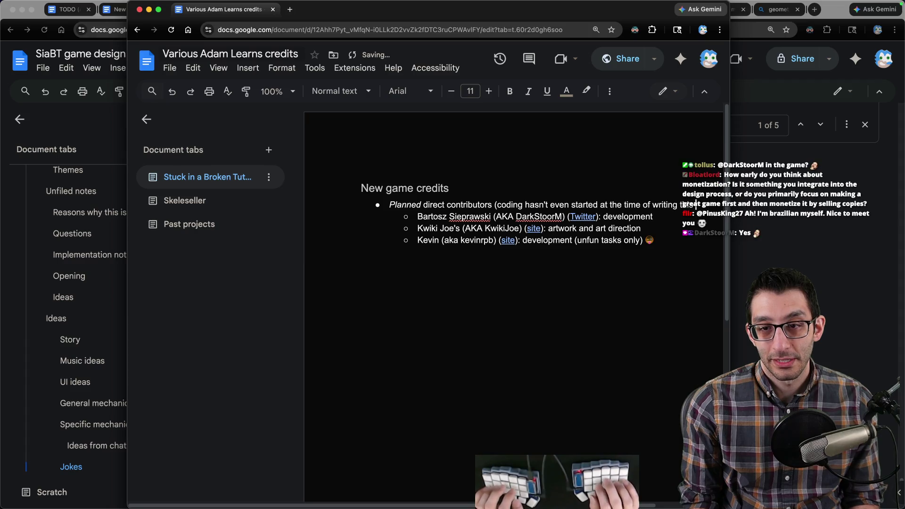
pyautogui.write('is section 😅)')
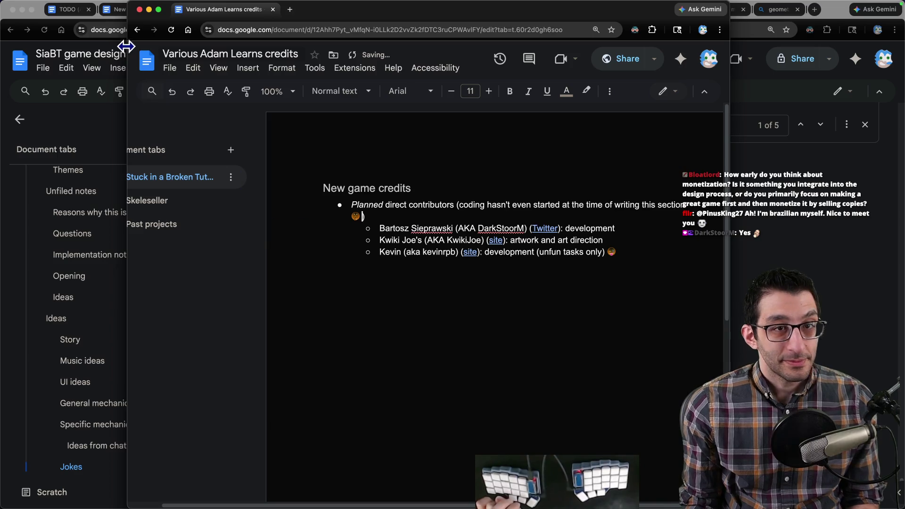
pyautogui.press('super+w')
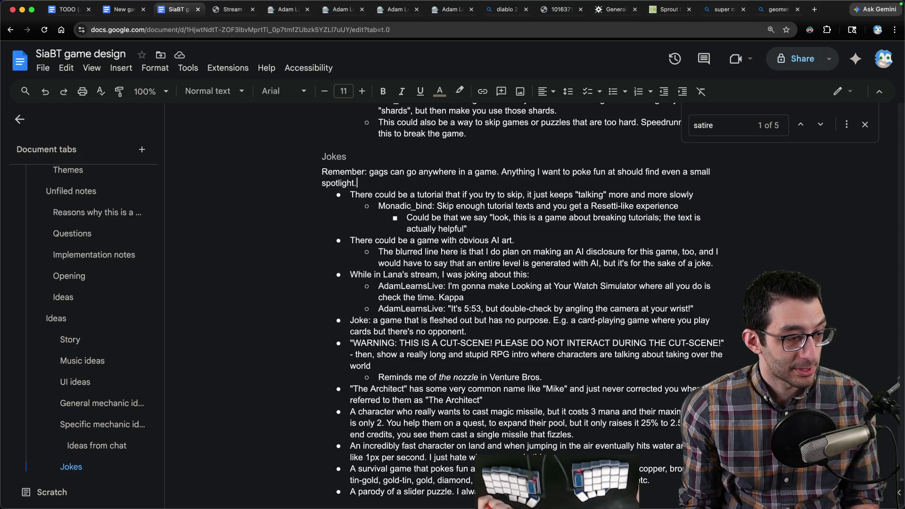
# - Start a blank VS Code note holding the pasted monetization question, with its timestamp removed
pyautogui.press('super+Tab')
pyautogui.press('super+n')
pyautogui.press('super+v')
pyautogui.press('super+Up')
pyautogui.press('Delete')
pyautogui.press('Delete')
pyautogui.press('Delete')
pyautogui.press('Delete')
# - Note the answer: one-time payment, cost based on length and fun, then return to the TODO doc
pyautogui.press('Return')
pyautogui.press('Return')
pyautogui.press('Return')
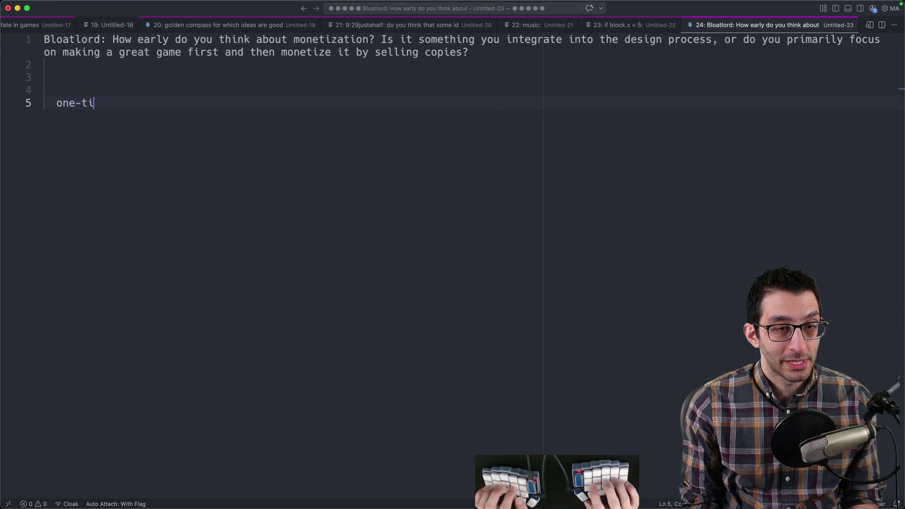
pyautogui.press('Return')
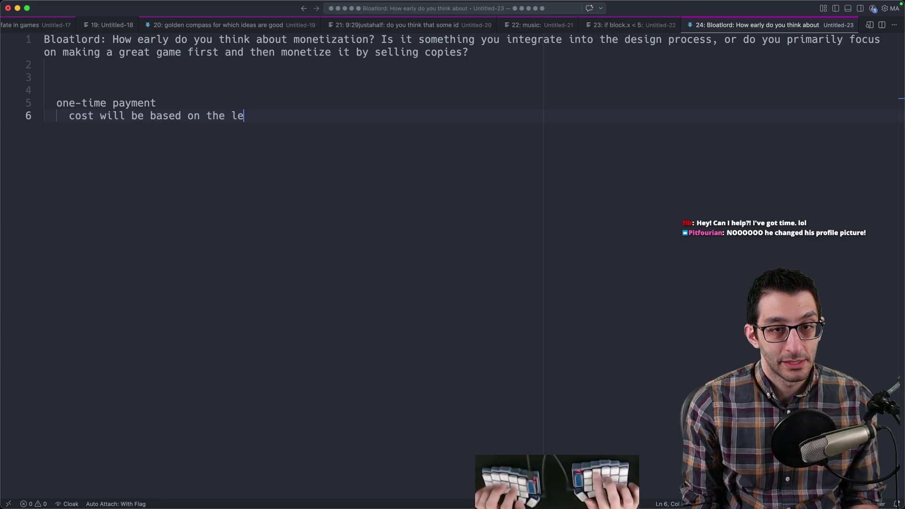
pyautogui.press('Return')
pyautogui.press('Return')
pyautogui.press('BackSpace')
pyautogui.press('BackSpace')
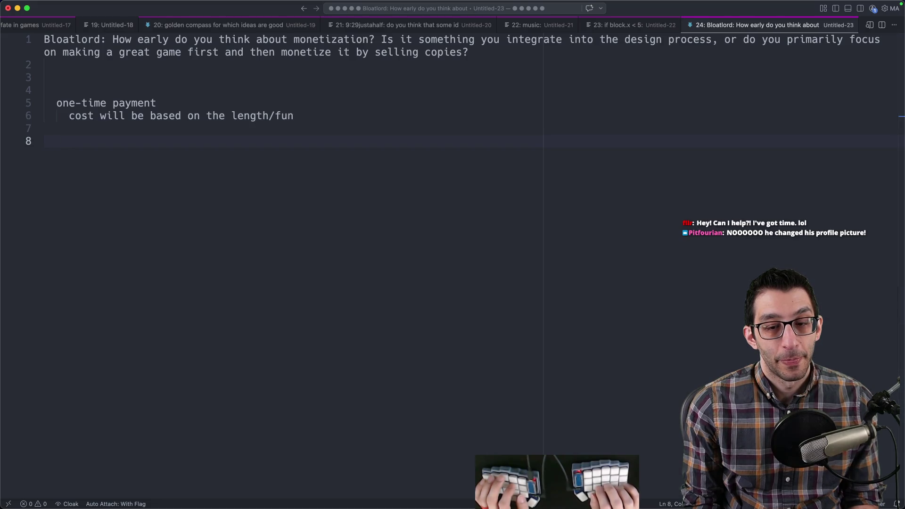
pyautogui.press('Up')
pyautogui.press('Up')
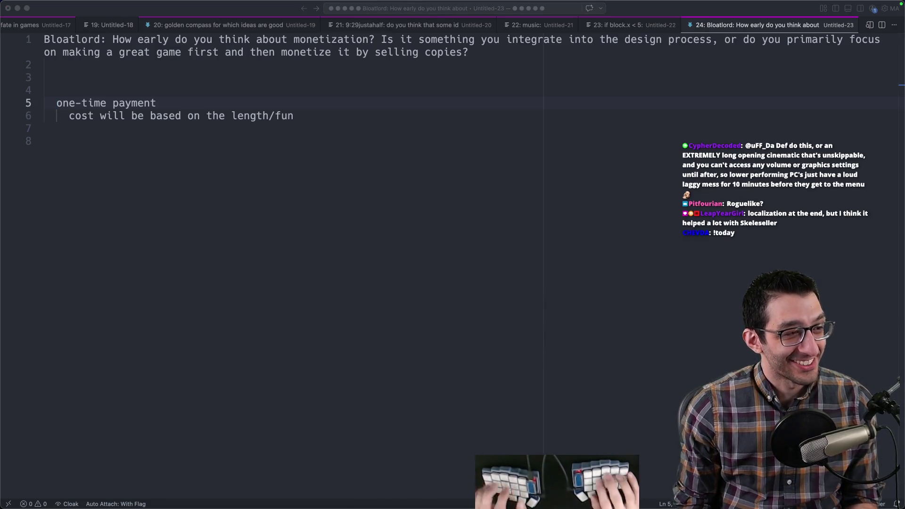
pyautogui.press('super+Tab')
pyautogui.press('super+1')
pyautogui.scroll(-2, 296, 367)
pyautogui.scroll(-2, 296, 367)
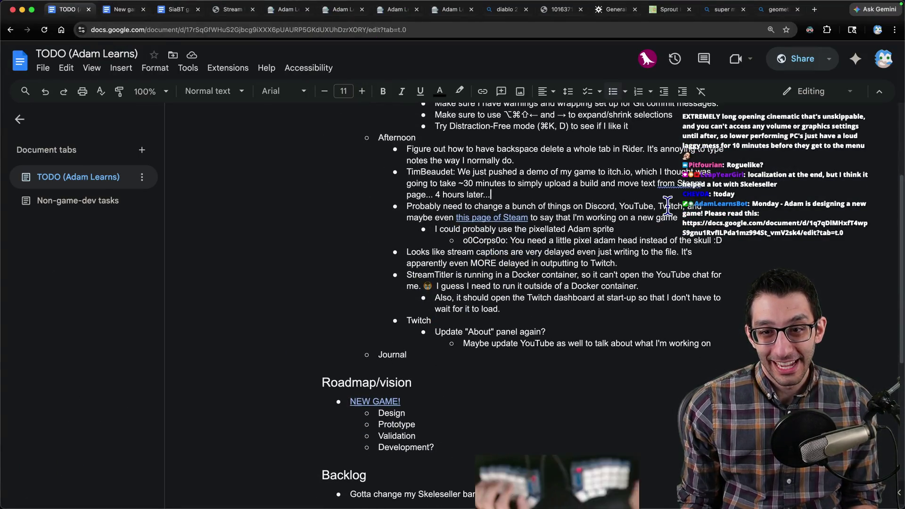
# - Add an Offers bullet to the afternoon notes with the viewer's help offer pasted beneath it
pyautogui.press('Return')
pyautogui.write('Offers')
pyautogui.press('Return')
pyautogui.press('Tab')
pyautogui.press('super+v')
# - Strip the offer's timestamp and empty sub-bullet, then return to the SiaBT game design doc
pyautogui.press('Return')
pyautogui.press('Delete')
pyautogui.press('Delete')
pyautogui.press('Delete')
pyautogui.press('Down')
pyautogui.press('BackSpace')
pyautogui.press('BackSpace')
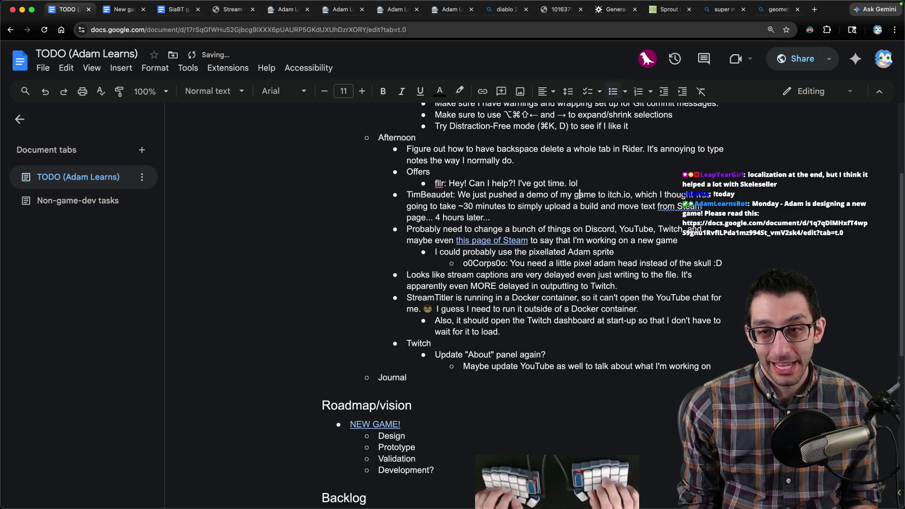
pyautogui.press('super+2')
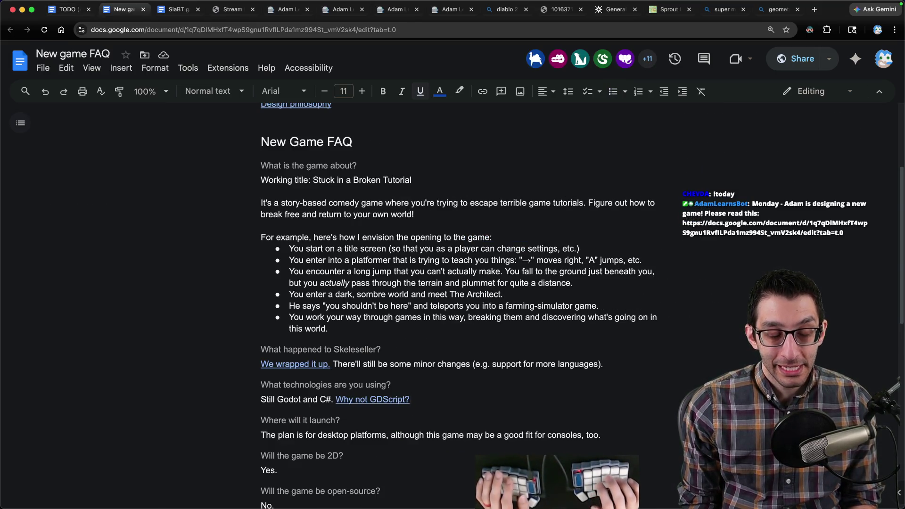
pyautogui.press('super+3')
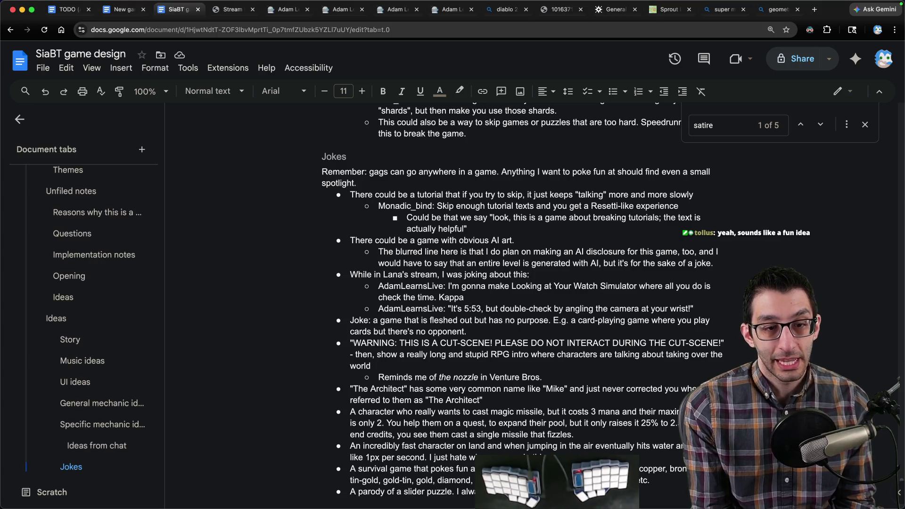
# - Cut the credits gag bullet out of the Ideas section
pyautogui.click(85, 298)
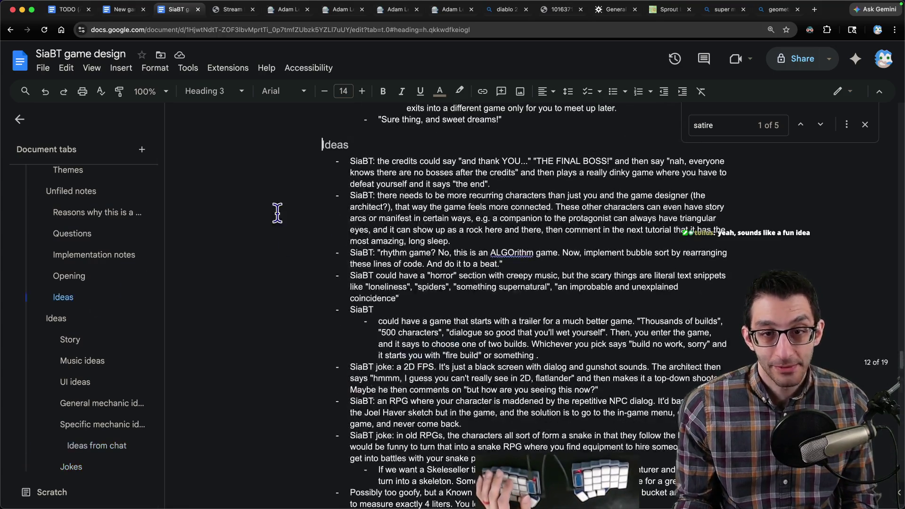
pyautogui.moveTo(512, 186); pyautogui.dragTo(300, 156)
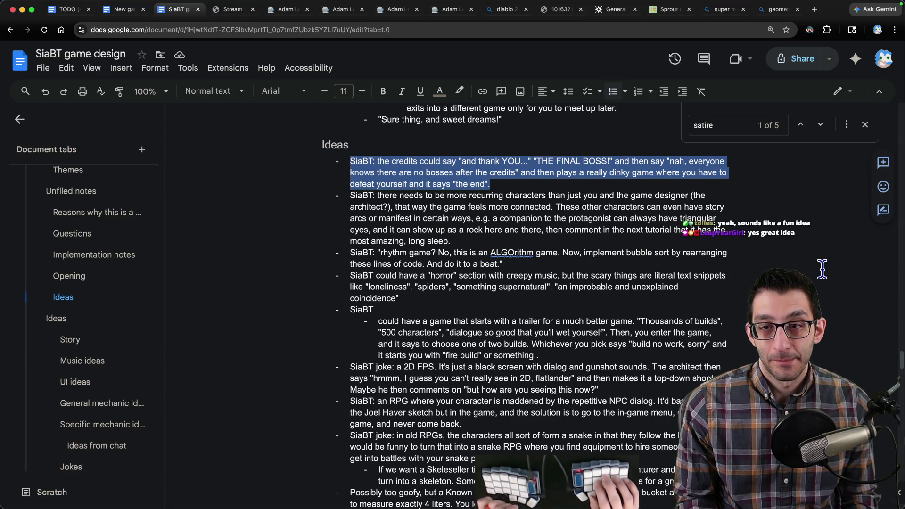
pyautogui.press('BackSpace')
pyautogui.scroll(-15, 822, 269)
pyautogui.scroll(-2, 821, 268)
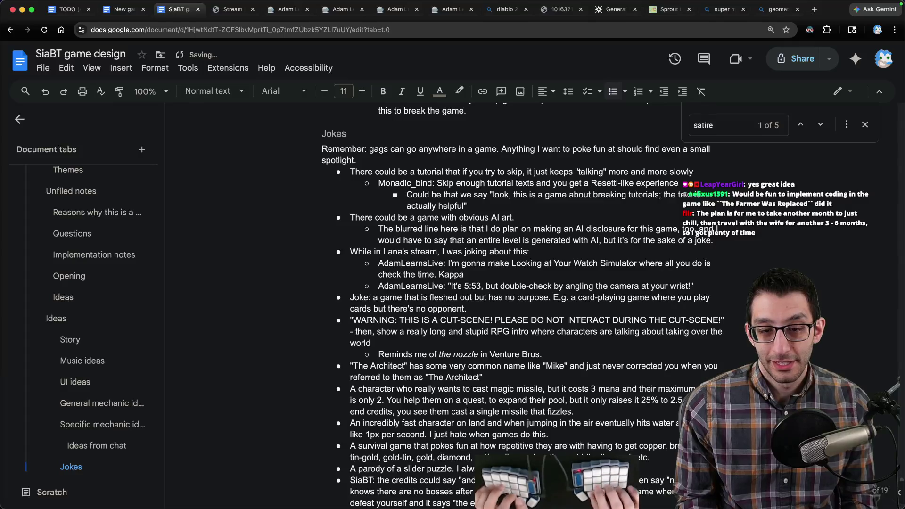
pyautogui.write('T')
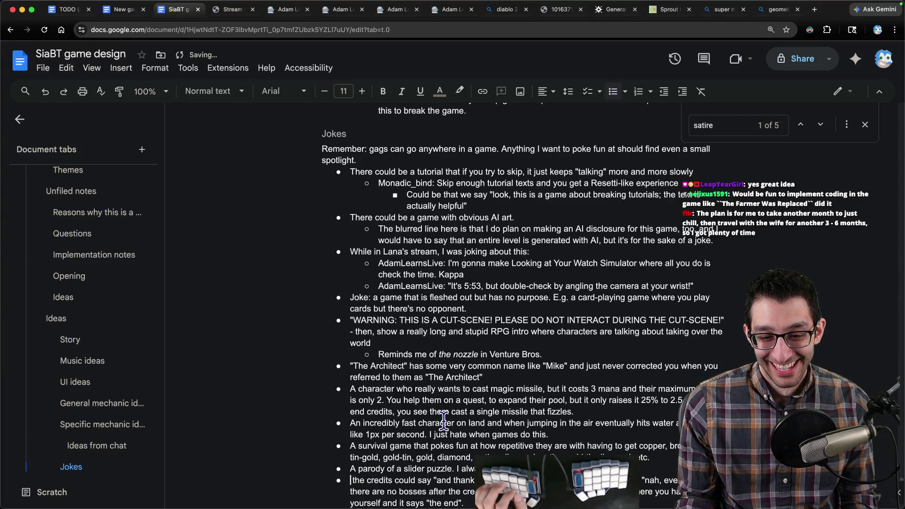
# - Search a new tab for the Yoshi's Story theme song
pyautogui.click(89, 339)
pyautogui.press('super+t')
pyautogui.write('yos')
pyautogui.write("hi's story thank you for play")
pyautogui.press('Down')
pyautogui.press('Return')
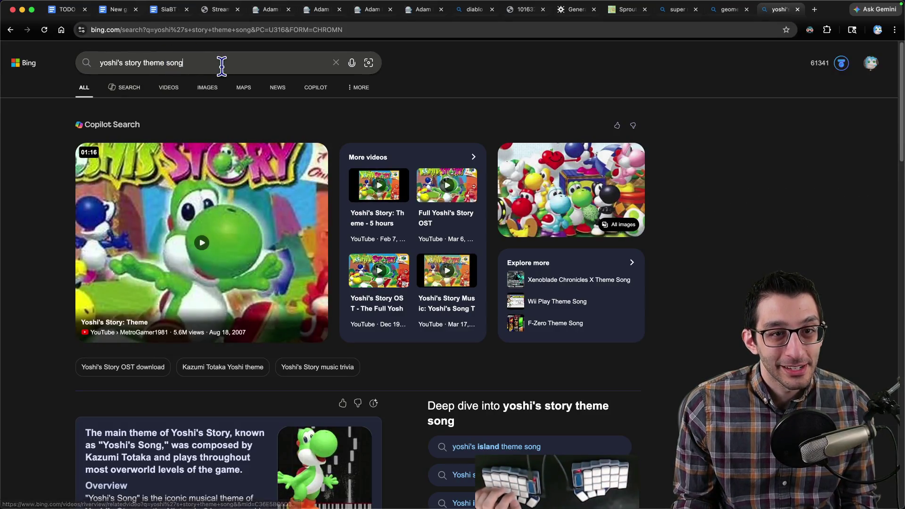
# - Change the Bing query to 'yoshi's story thank you' and view its image results
pyautogui.moveTo(220, 63); pyautogui.dragTo(141, 62)
pyautogui.press('BackSpace')
pyautogui.write('thank')
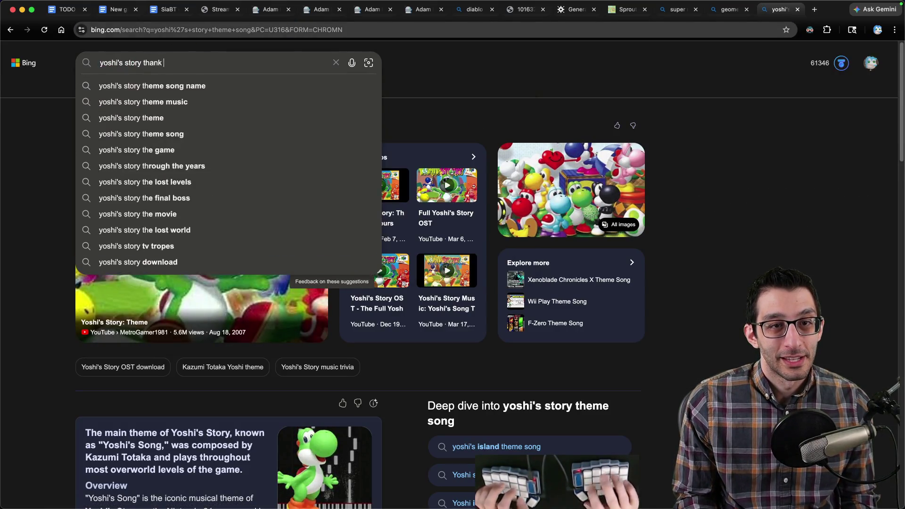
pyautogui.write(' you')
pyautogui.press('Return')
pyautogui.click(205, 89)
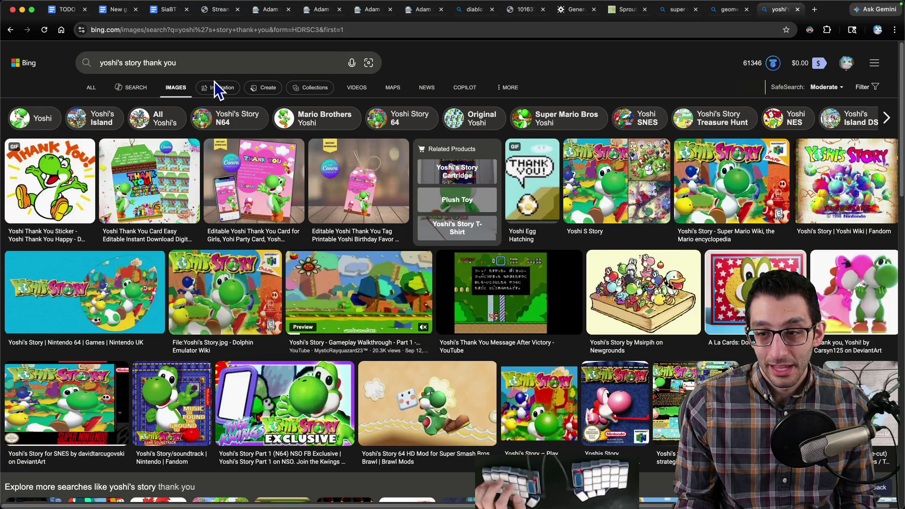
# - Run the same 'yoshi's story thank you' query on Google via the address bar
pyautogui.moveTo(180, 62); pyautogui.dragTo(26, 45)
pyautogui.hotkey('ctrl', 'c')
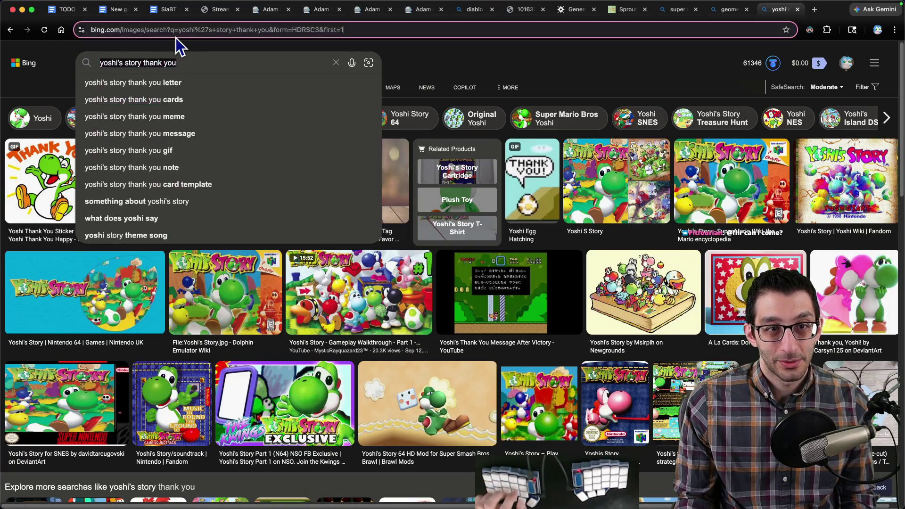
pyautogui.click(176, 38)
pyautogui.hotkey('ctrl', 'v')
pyautogui.press('Return')
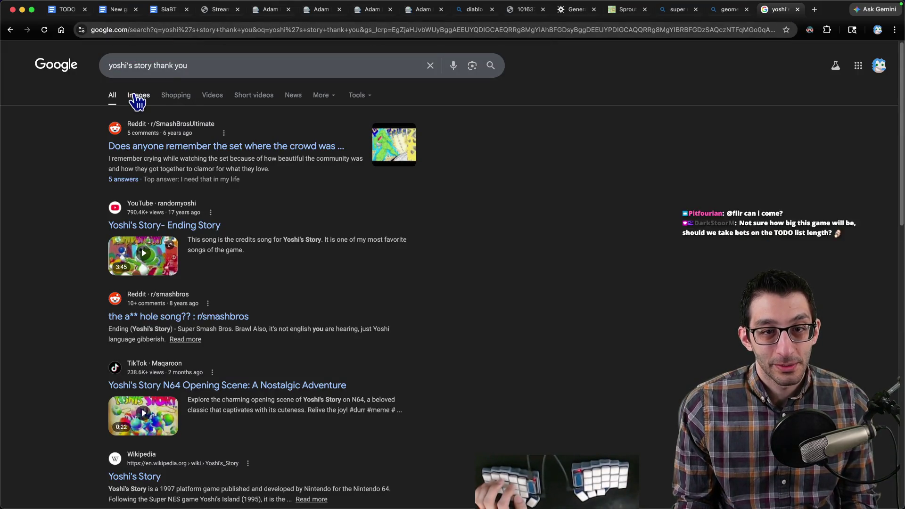
# - Browse Google's image results for the query, then go to the New game FAQ doc
pyautogui.click(134, 95)
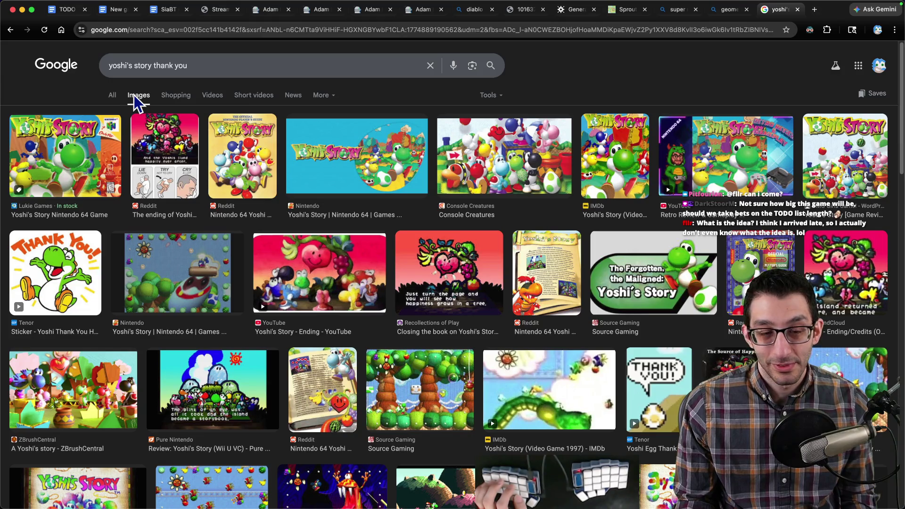
pyautogui.scroll(-3, 148, 94)
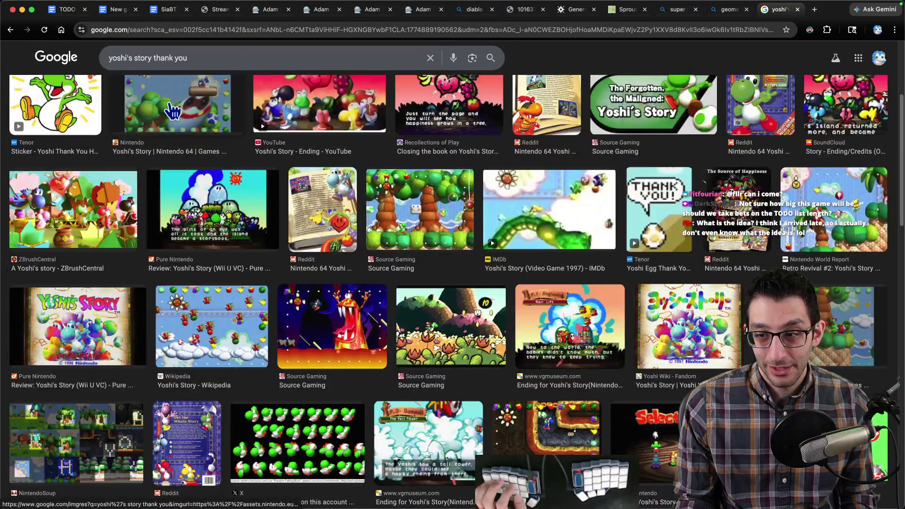
pyautogui.scroll(-2, 169, 107)
pyautogui.scroll(-2, 173, 109)
pyautogui.scroll(-1, 173, 110)
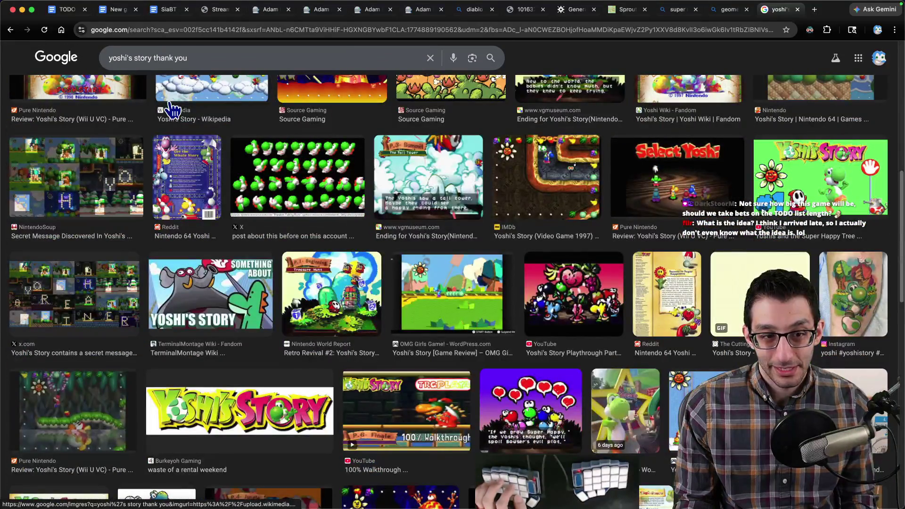
pyautogui.scroll(8, 170, 107)
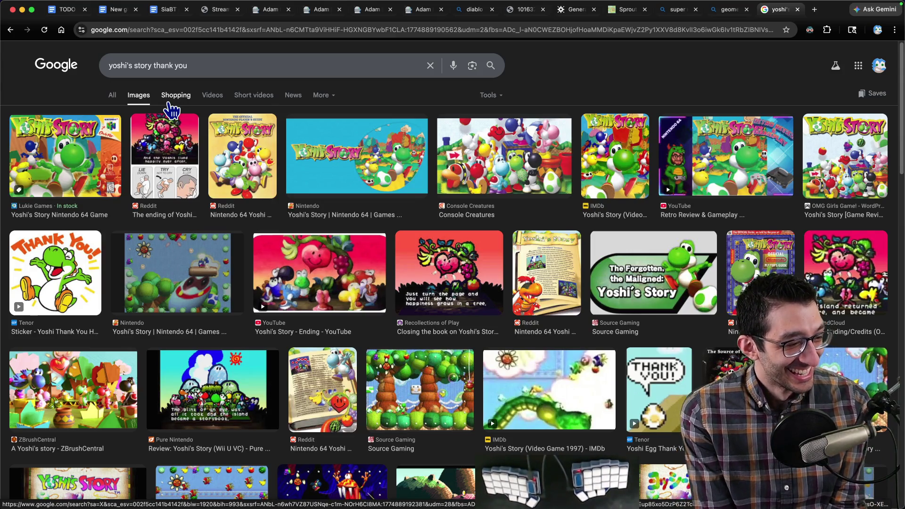
pyautogui.press('super+Tab')
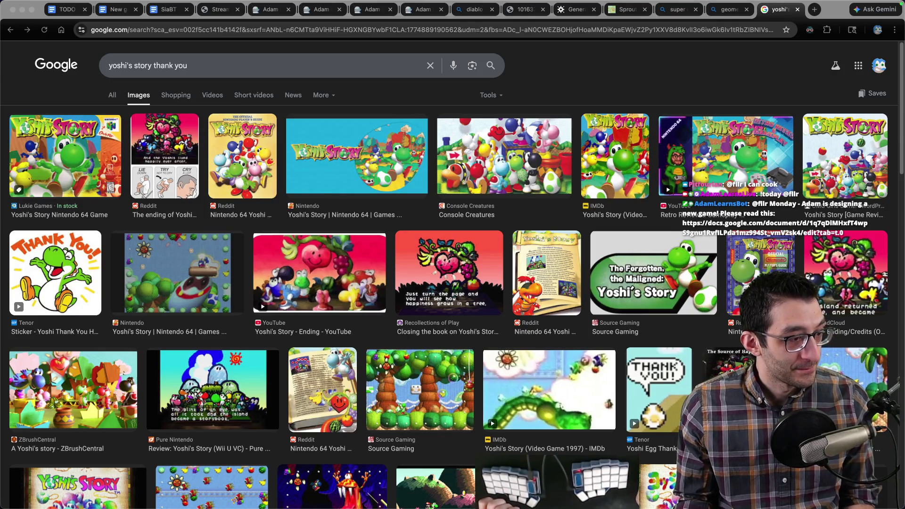
pyautogui.click(117, 9)
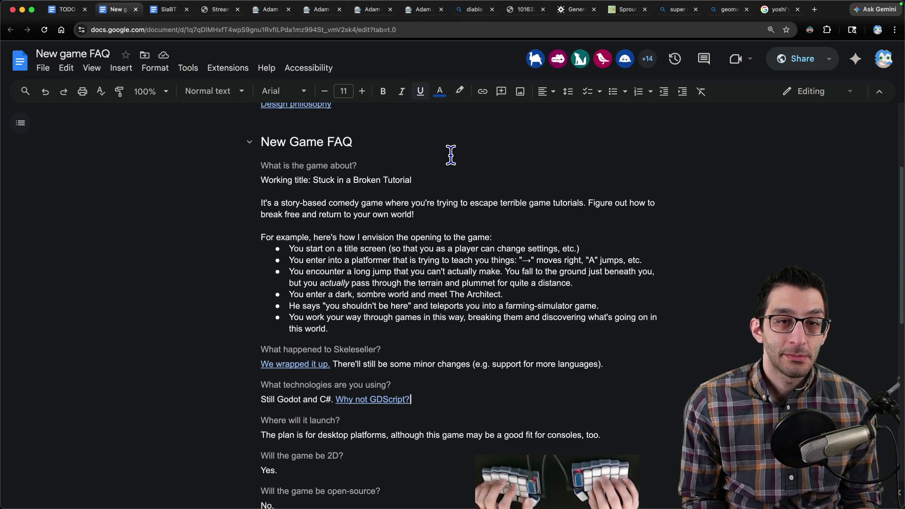
# - Start a new VS Code note reading 'adventure game with puzzle elements'
pyautogui.press('super+Tab')
pyautogui.press('super+n')
pyautogui.write('adventure')
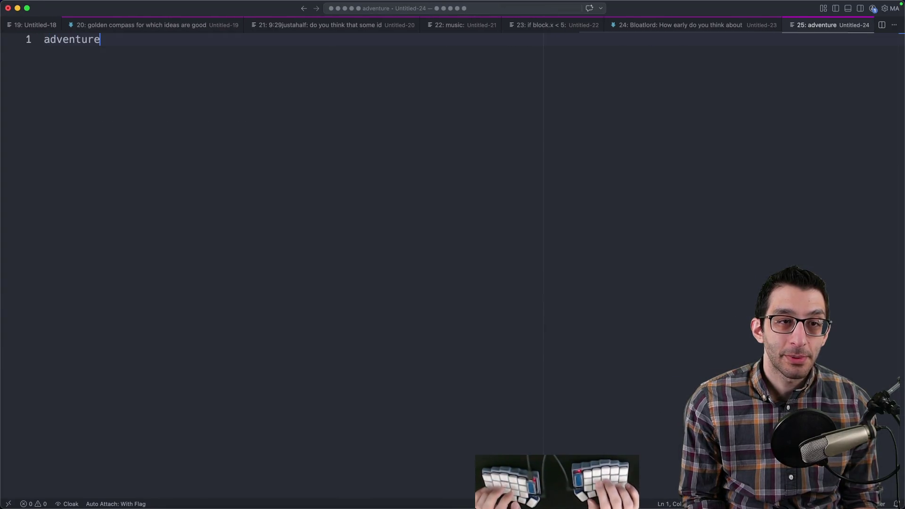
pyautogui.write(' game with puzzle elements')
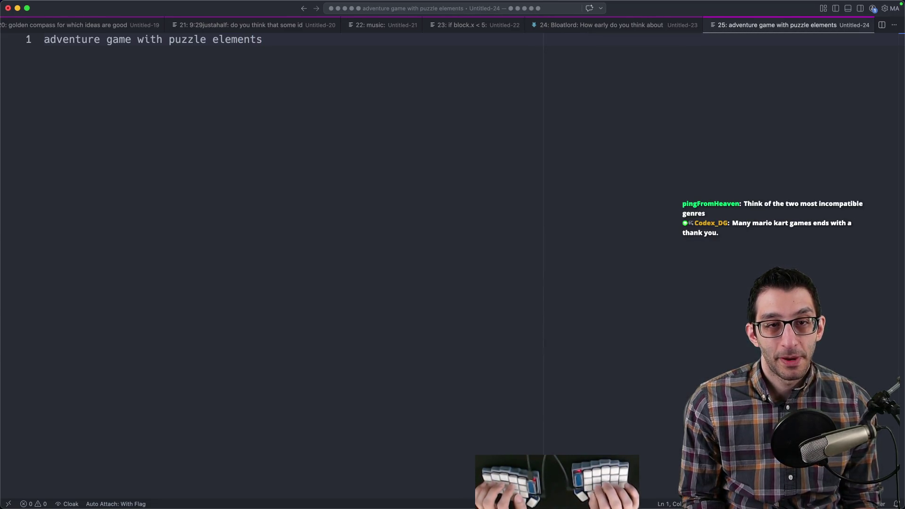
pyautogui.hotkey('alt', 'shift', 'Left')
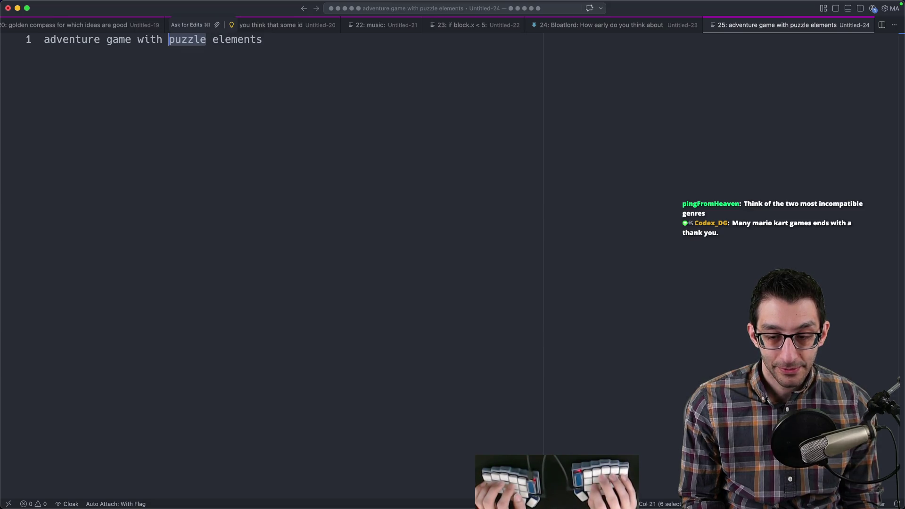
pyautogui.press('End')
pyautogui.press('Return')
pyautogui.press('Return')
pyautogui.press('Return')
pyautogui.write('platformer')
# - Add a platformer list of jumping, running, shooting, then return to the FAQ
pyautogui.press('Return')
pyautogui.press('Return')
pyautogui.press('Tab')
pyautogui.write('jumping')
pyautogui.press('Return')
pyautogui.write('running')
pyautogui.press('Return')
pyautogui.write('shooting')
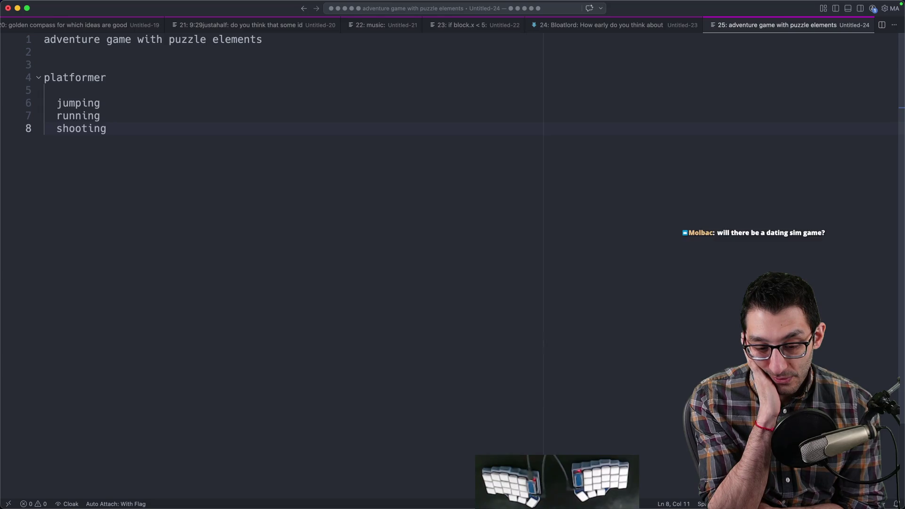
pyautogui.press('super+Tab')
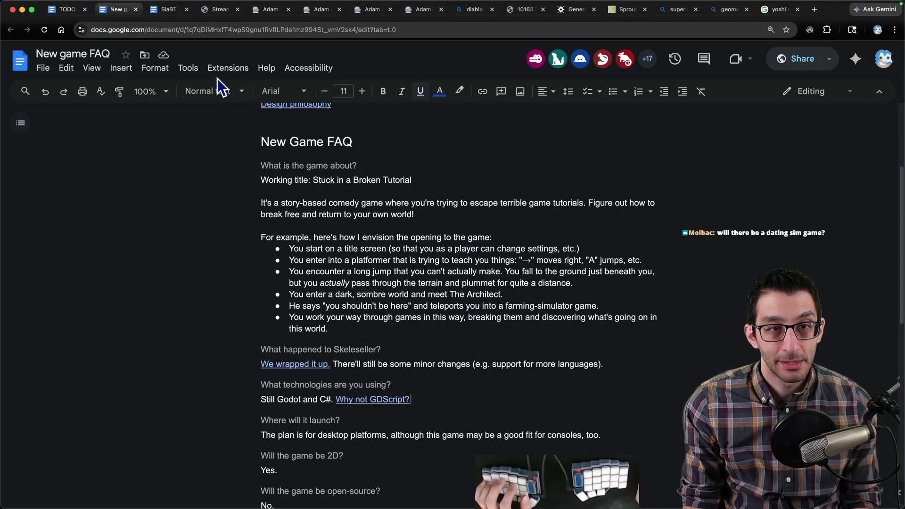
# - Open a new Implementation notes bullet above Systems to make for the achievements note
pyautogui.hotkey('ctrl', 'Tab')
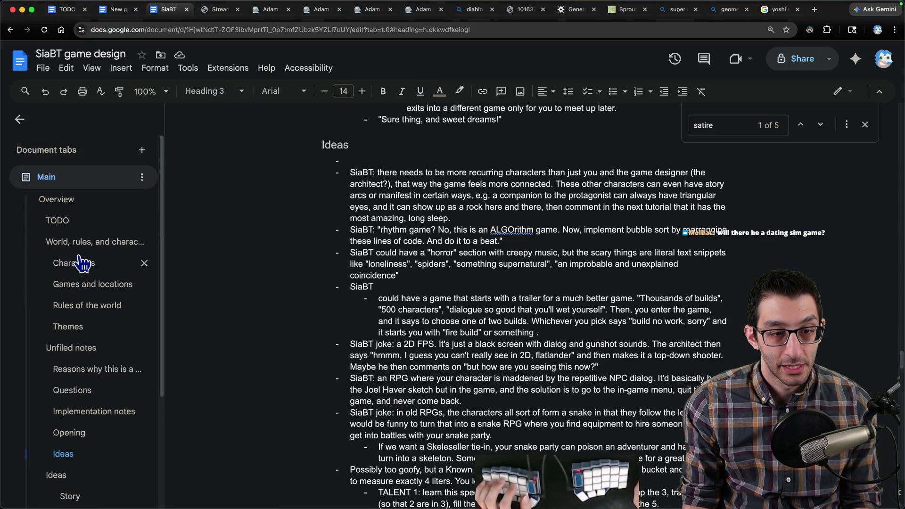
pyautogui.scroll(-2, 90, 314)
pyautogui.scroll(-3, 89, 313)
pyautogui.scroll(5, 95, 313)
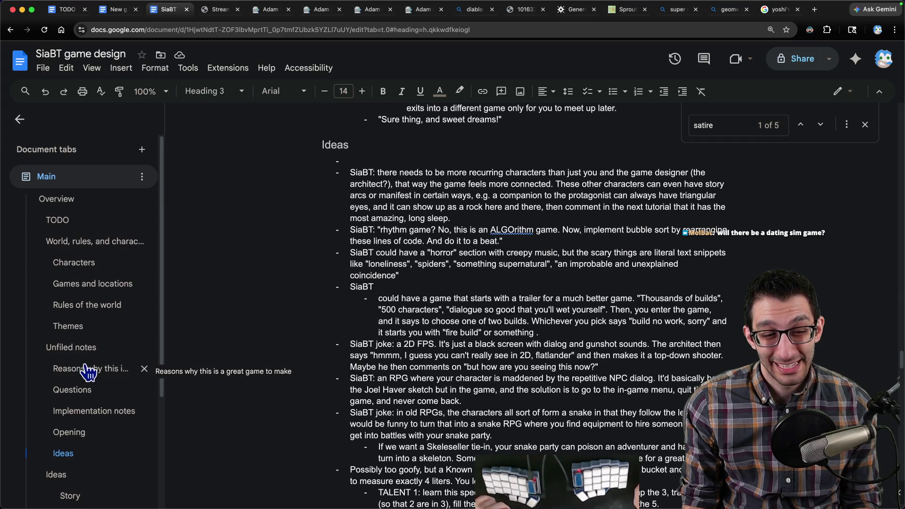
pyautogui.scroll(-2, 86, 372)
pyautogui.click(92, 330)
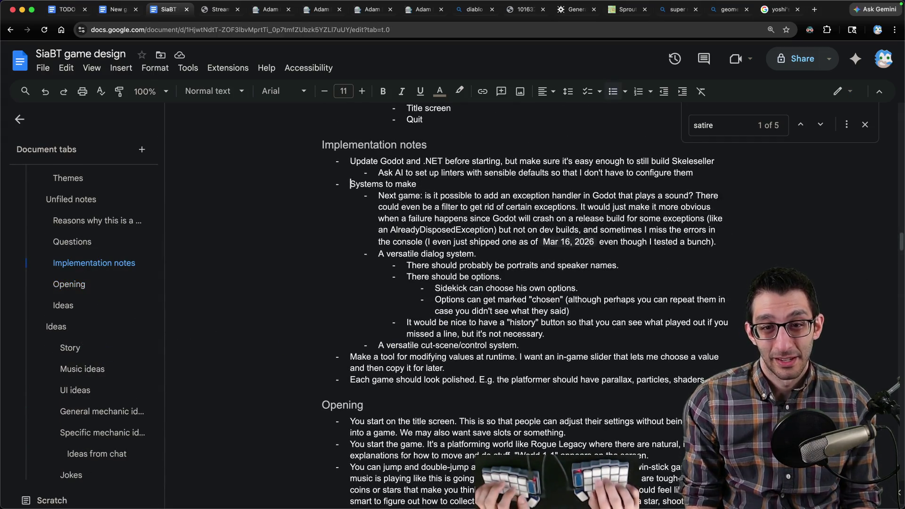
pyautogui.press('Return')
pyautogui.press('Up')
pyautogui.write('For any achi')
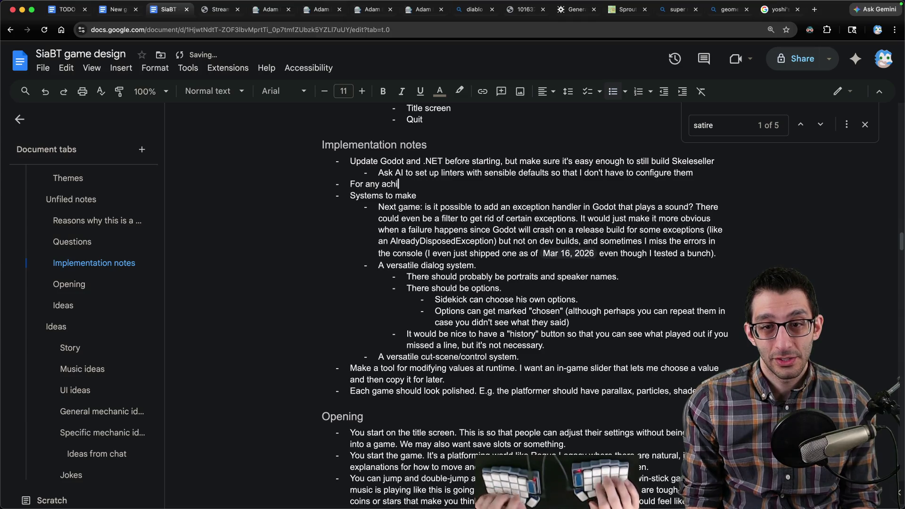
pyautogui.write('evements we end')
pyautogui.write(' up making, t')
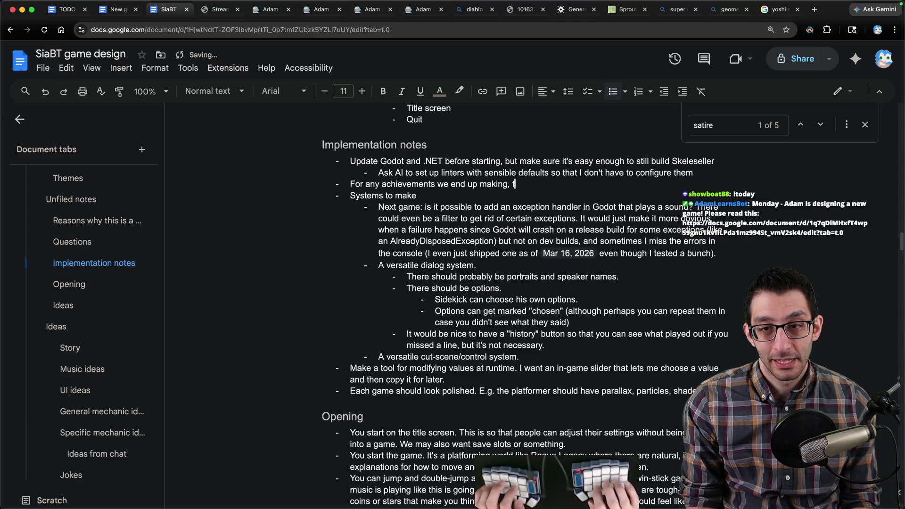
pyautogui.write('equire a cert')
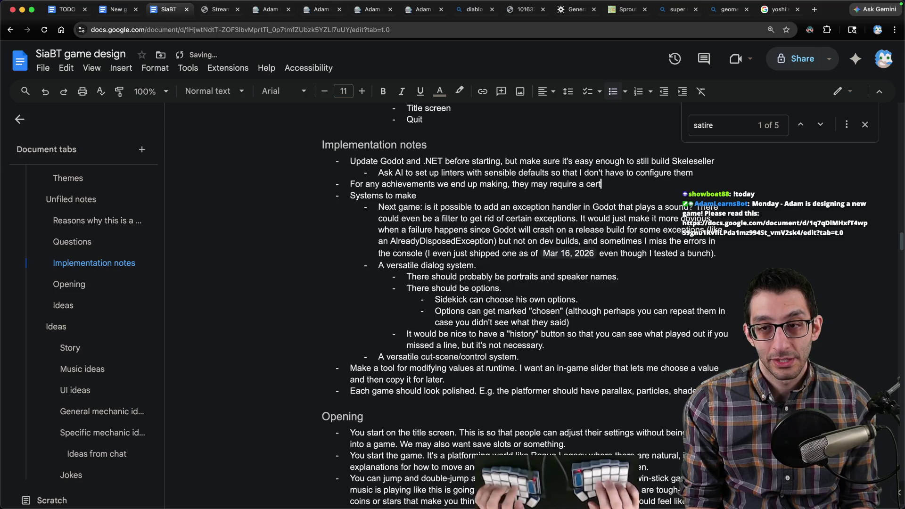